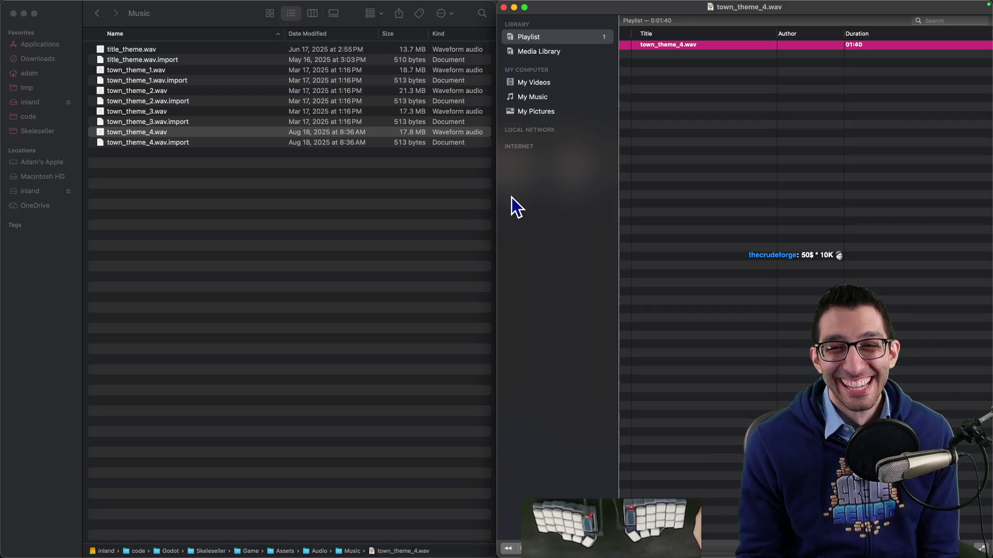
Close the town_theme_4.wav VLC player window, toggling VLC from the Dock until it hides.
{"action": "left_click", "coordinate": [461, 279]}
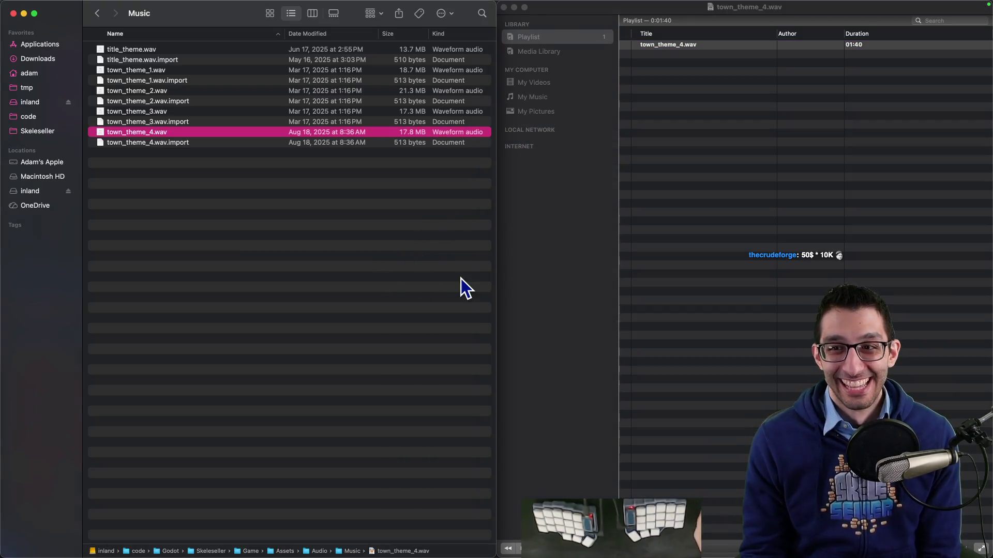
{"action": "left_click", "coordinate": [818, 73]}
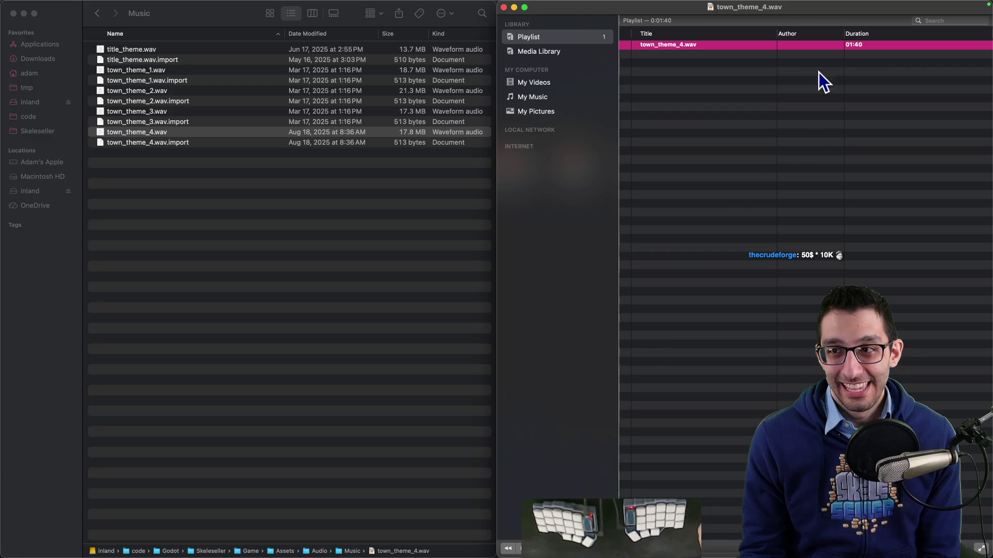
{"action": "left_click", "coordinate": [504, 7]}
{"action": "left_click", "coordinate": [497, 193]}
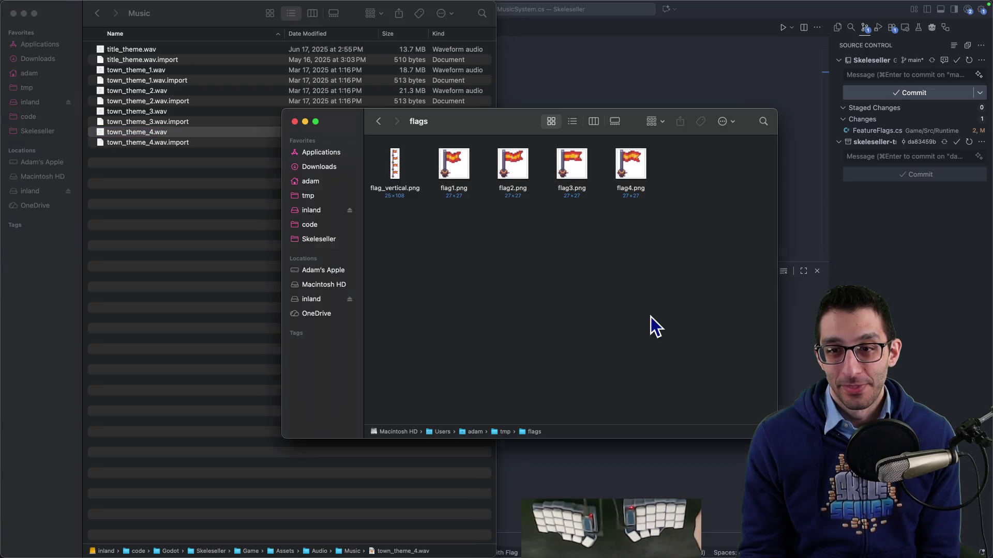
{"action": "left_click", "coordinate": [733, 527]}
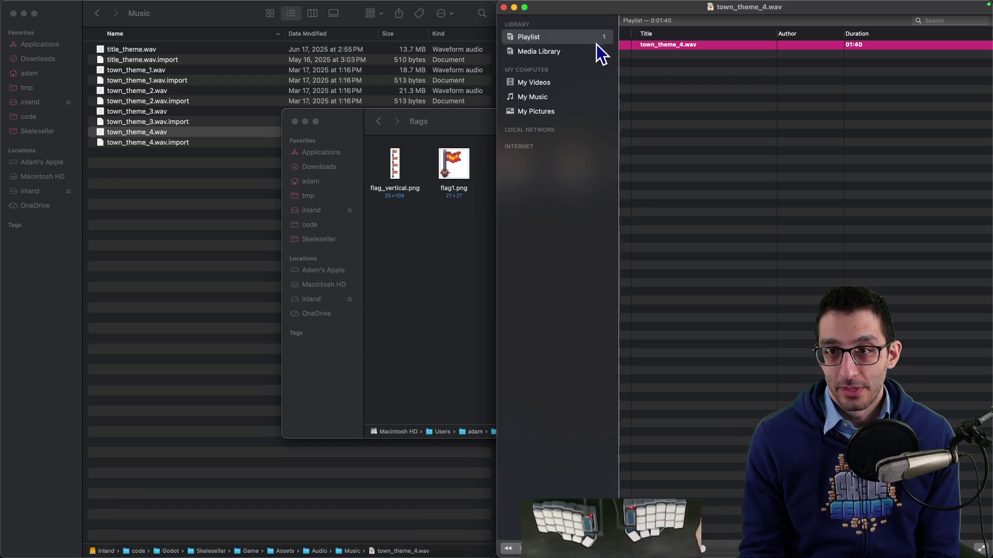
{"action": "left_click", "coordinate": [514, 8]}
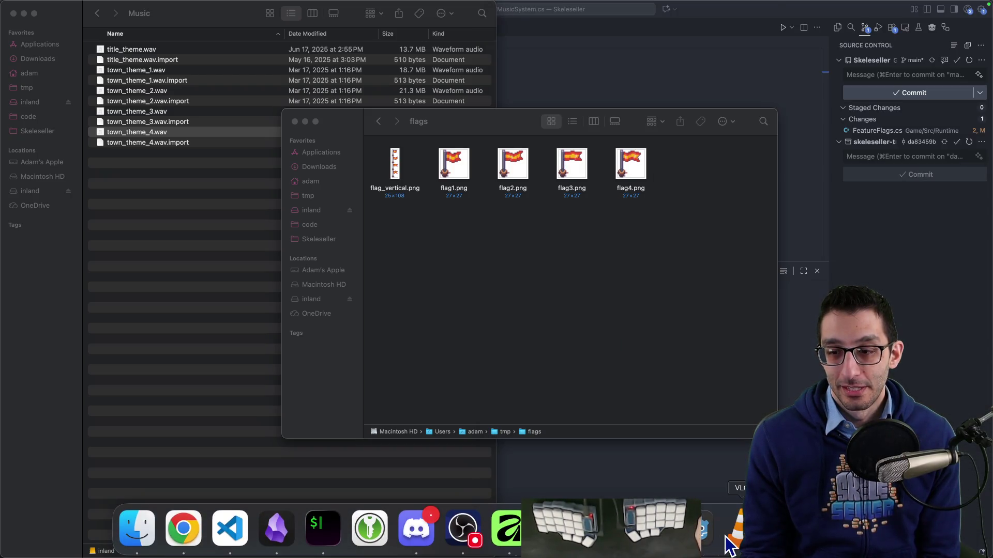
{"action": "left_click", "coordinate": [730, 537]}
Open VLC Preferences, look over the Audio and Interface panels, and show all settings.
{"action": "key", "text": "super+comma"}
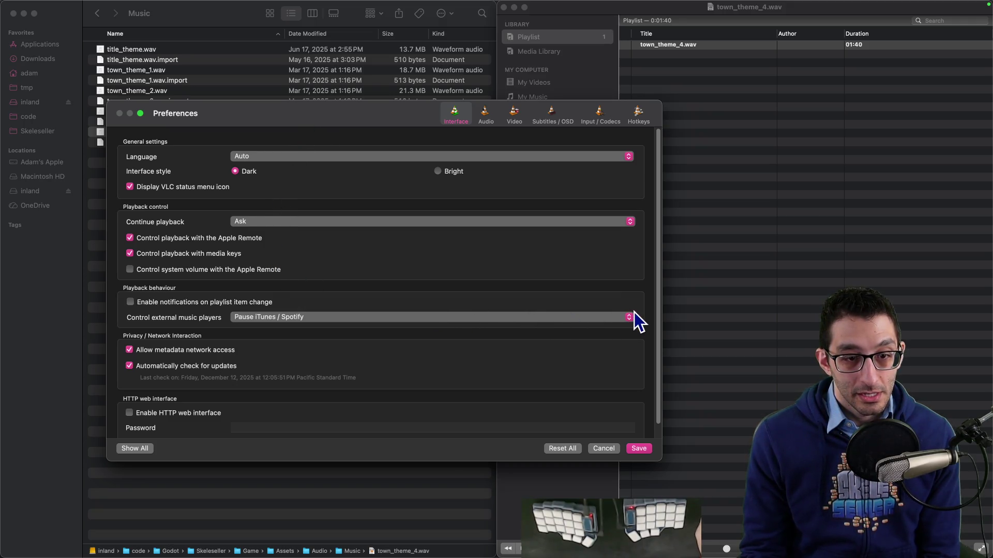
{"action": "scroll", "coordinate": [656, 351], "scroll_direction": "down", "scroll_amount": 1}
{"action": "scroll", "coordinate": [646, 310], "scroll_direction": "up", "scroll_amount": 1}
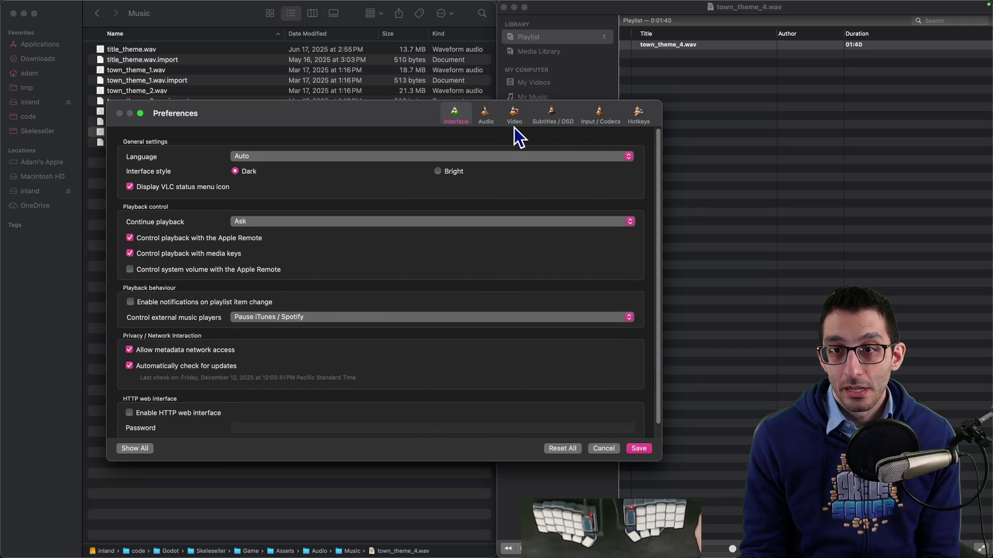
{"action": "left_click", "coordinate": [484, 120]}
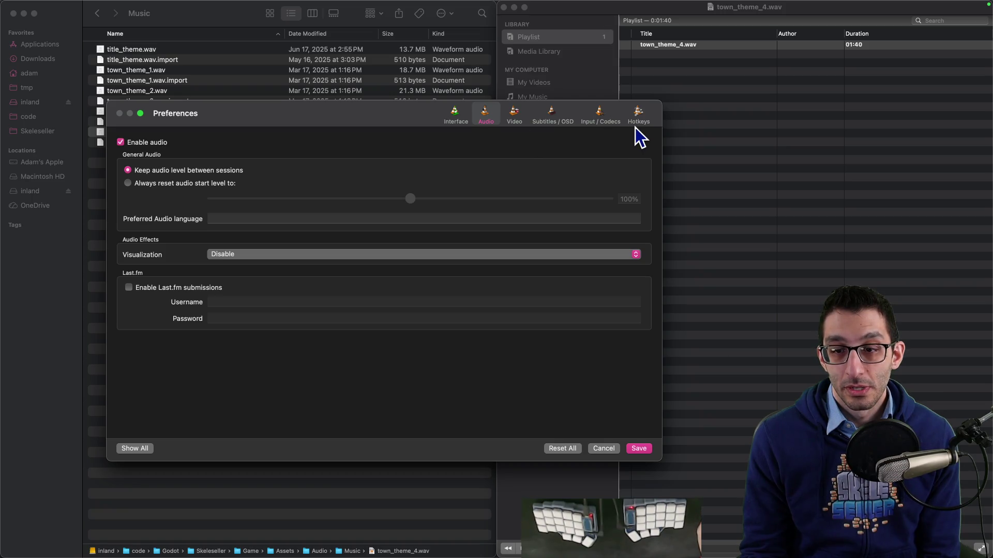
{"action": "left_click", "coordinate": [457, 114]}
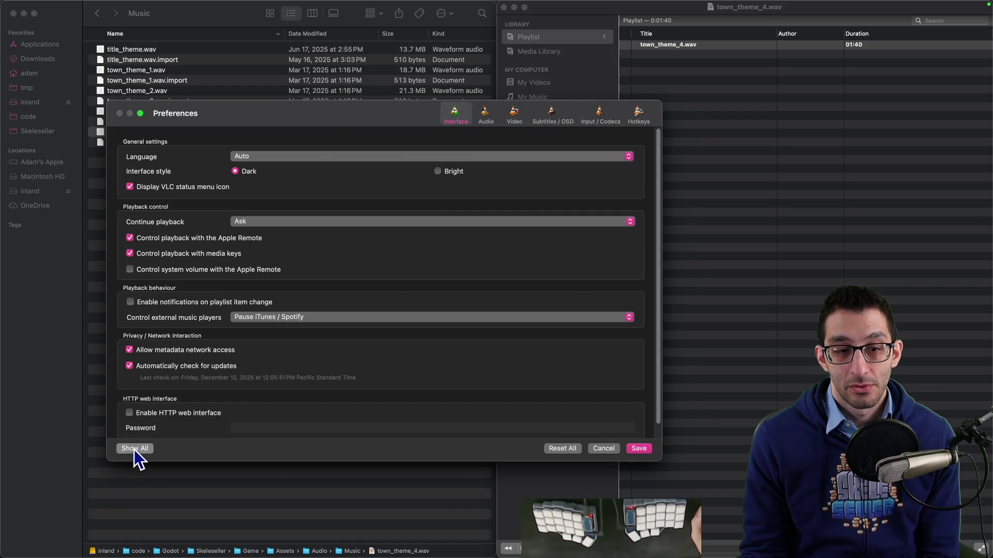
{"action": "left_click", "coordinate": [134, 449]}
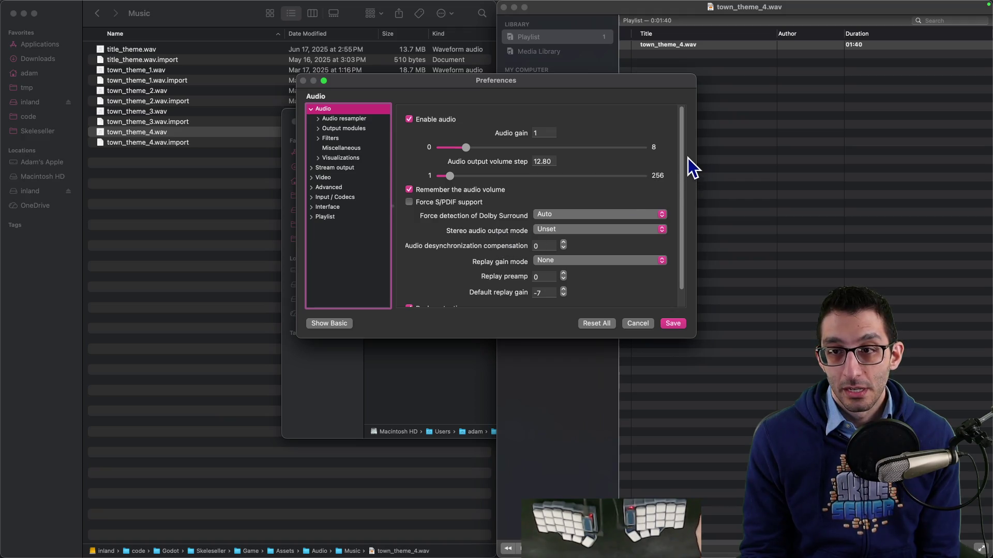
Inspect the Interface > Main and Control interfaces settings, then cancel without changes.
{"action": "scroll", "coordinate": [677, 175], "scroll_direction": "down", "scroll_amount": 2}
{"action": "scroll", "coordinate": [678, 185], "scroll_direction": "up", "scroll_amount": 2}
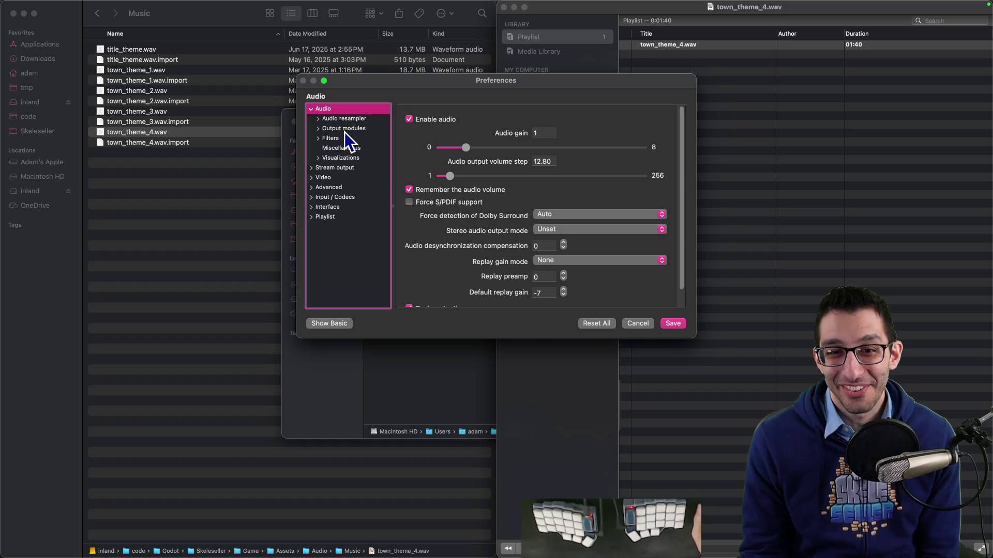
{"action": "left_click", "coordinate": [337, 209]}
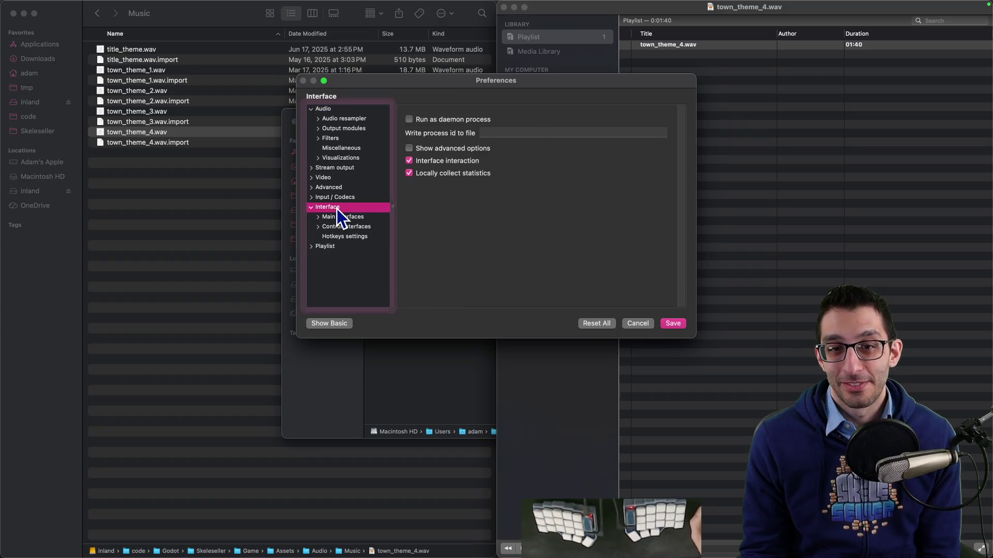
{"action": "left_click", "coordinate": [356, 218]}
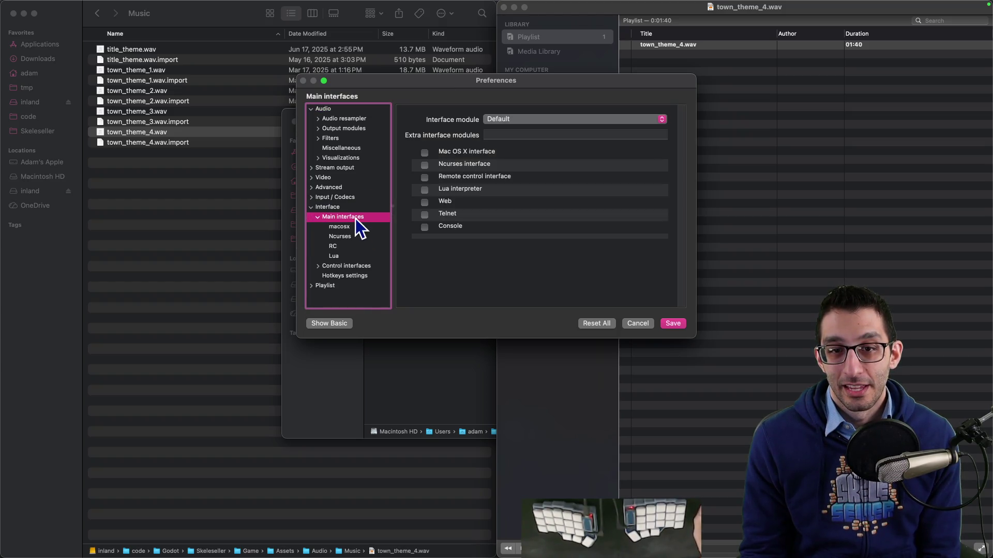
{"action": "left_click", "coordinate": [355, 267]}
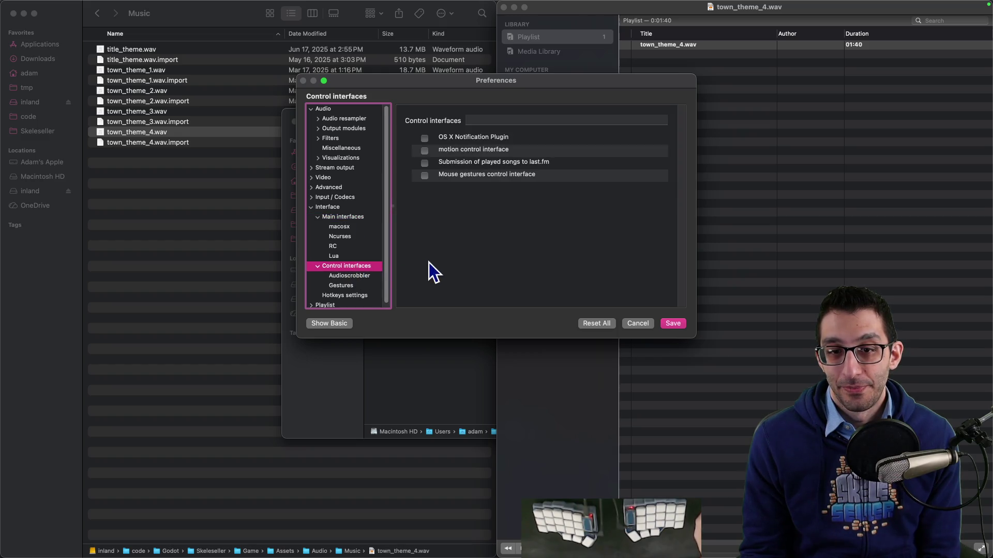
{"action": "left_click", "coordinate": [633, 324]}
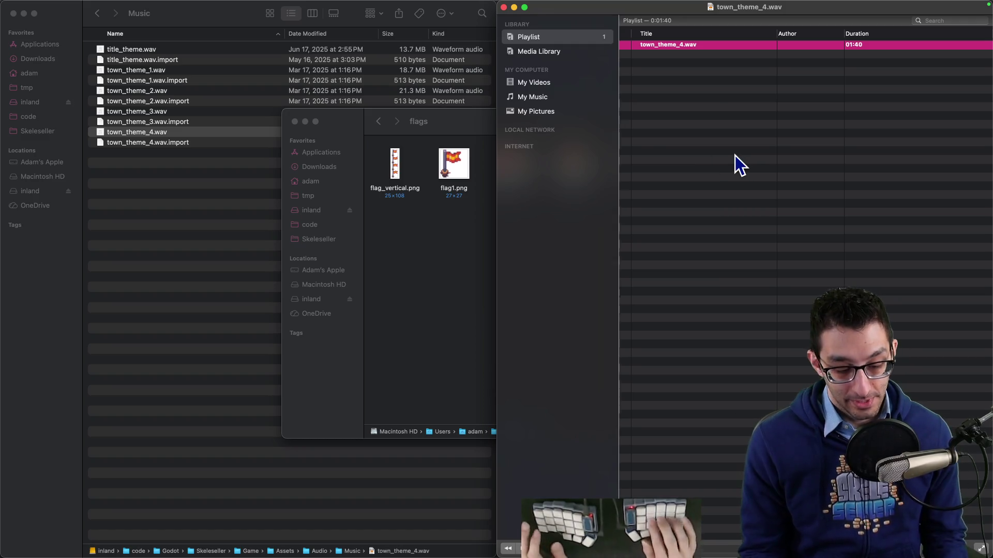
Quit VLC and, in a new VS Code file, write '$15 with a sale of at least 10%'.
{"action": "key", "text": "super+q"}
{"action": "key", "text": "super+Tab"}
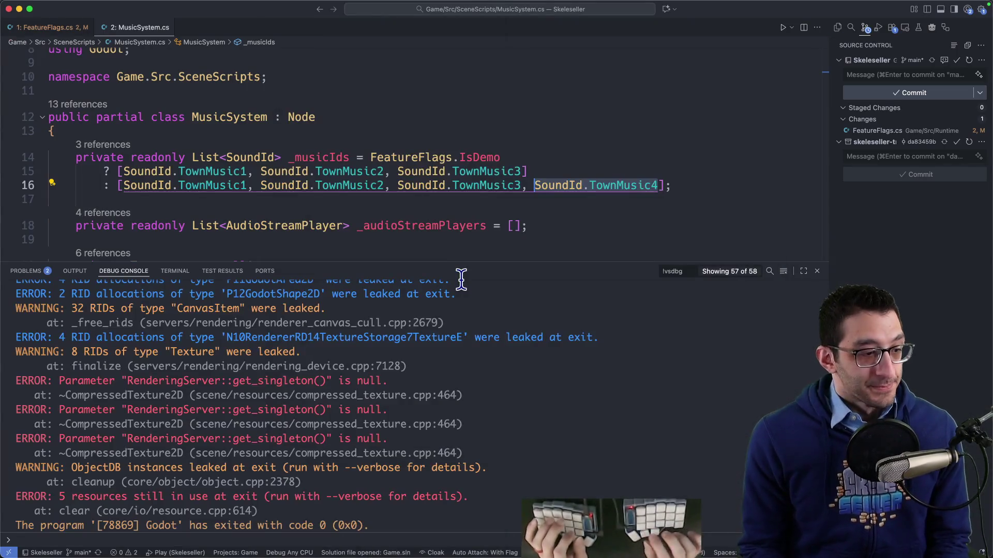
{"action": "left_click", "coordinate": [389, 227]}
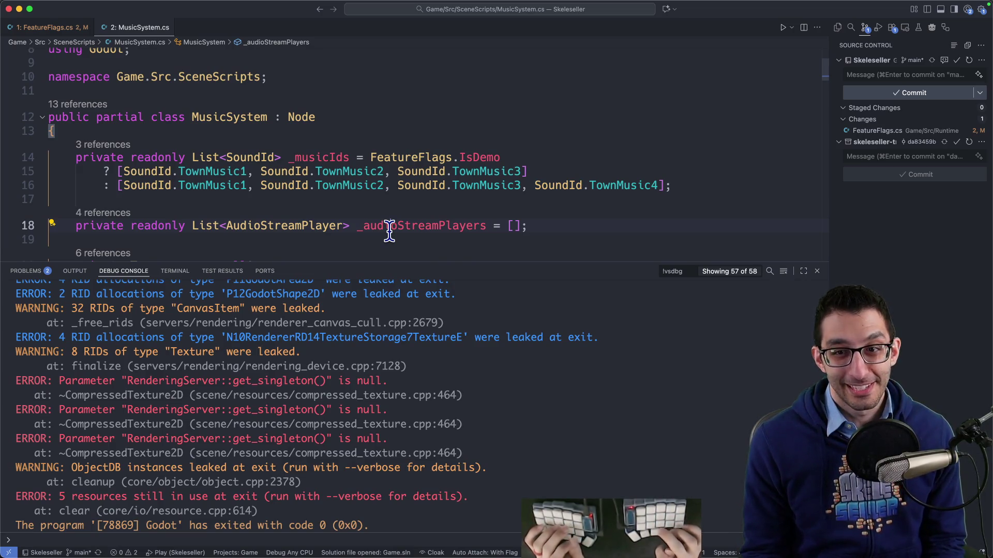
{"action": "key", "text": "super+n"}
{"action": "type", "text": "$15"}
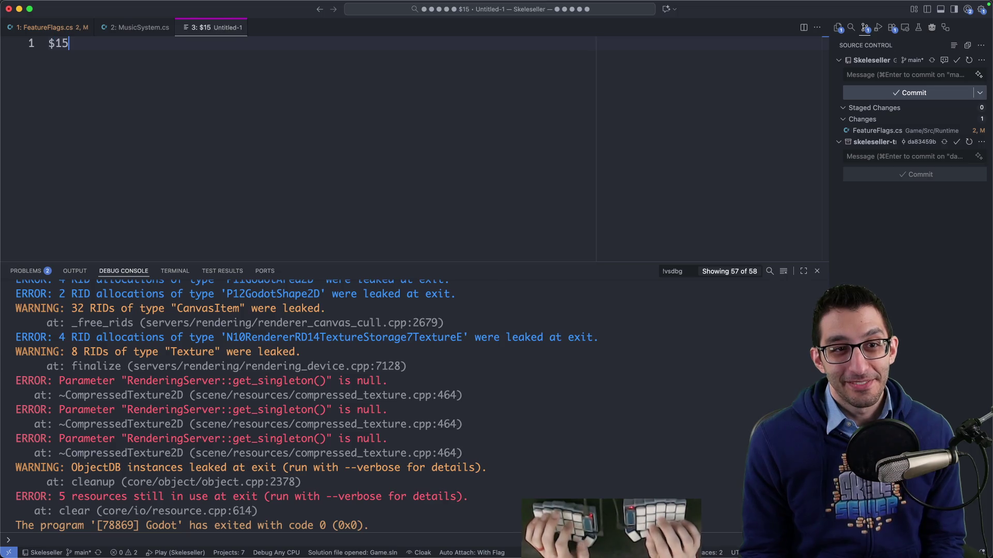
{"action": "type", "text": " with a sale"}
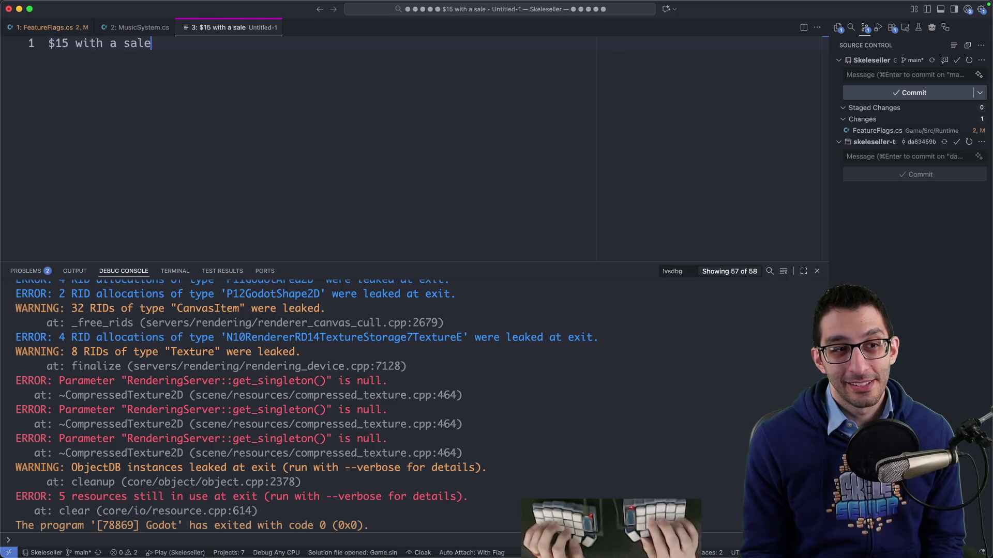
{"action": "type", "text": " of at least 20%"}
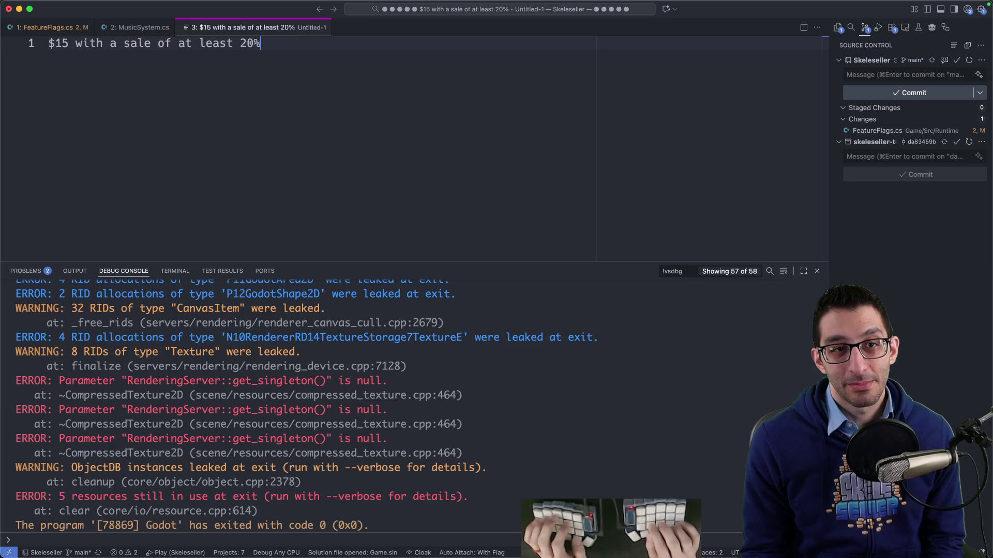
{"action": "key", "text": "Left"}
{"action": "key", "text": "BackSpace"}
{"action": "type", "text": "1"}
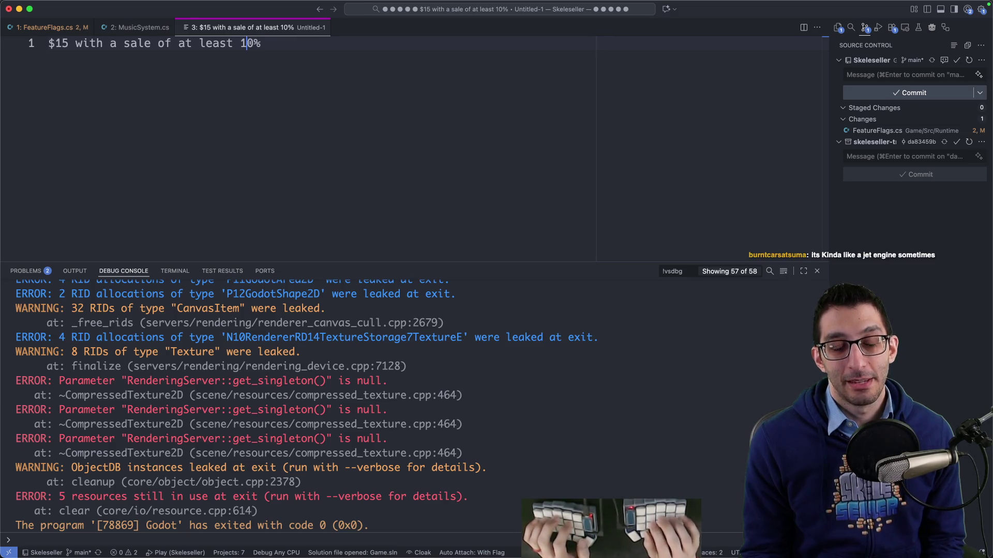
Add the ~$12.50 for launch buyers line and evaluate 12.5 * 0.7 to 8.75.
{"action": "key", "text": "Return"}
{"action": "key", "text": "Return"}
{"action": "type", "text": "~$12.50 for"}
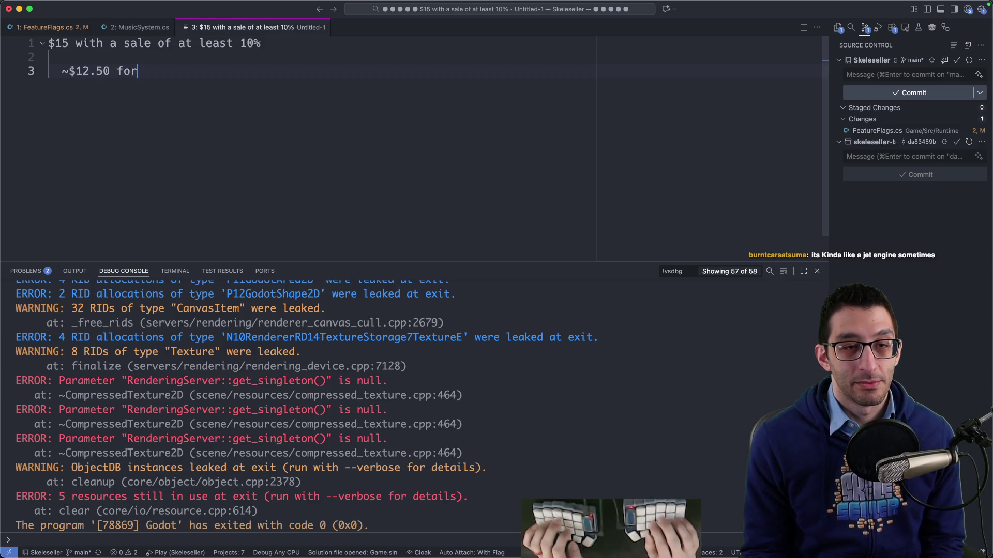
{"action": "type", "text": "launch buyers"}
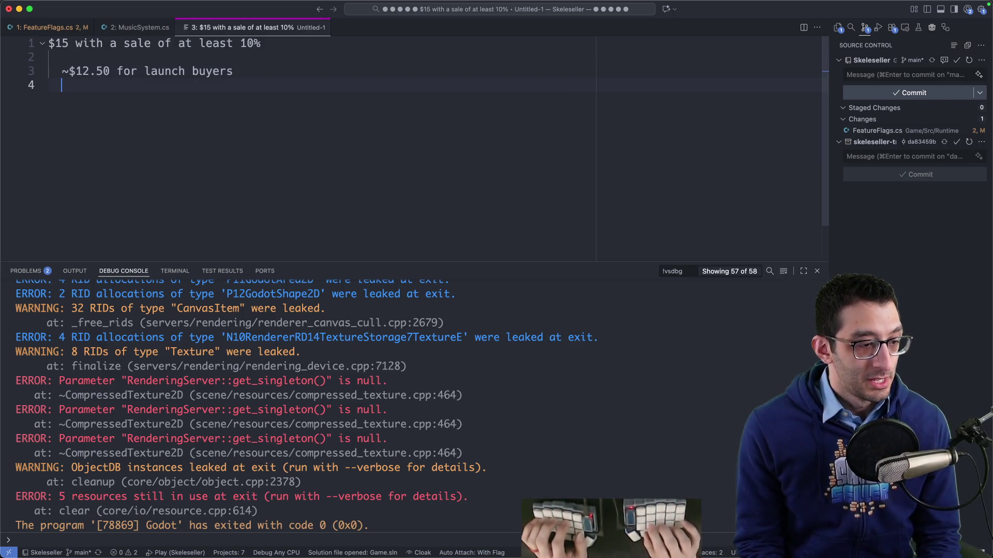
{"action": "key", "text": "Return"}
{"action": "type", "text": "12.5 * 0.7"}
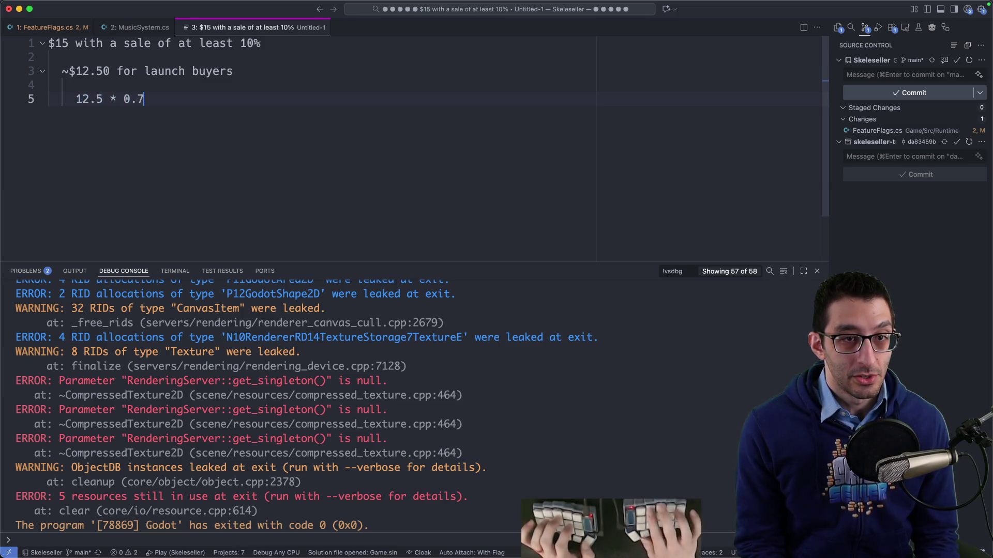
{"action": "key", "text": "super+shift+m"}
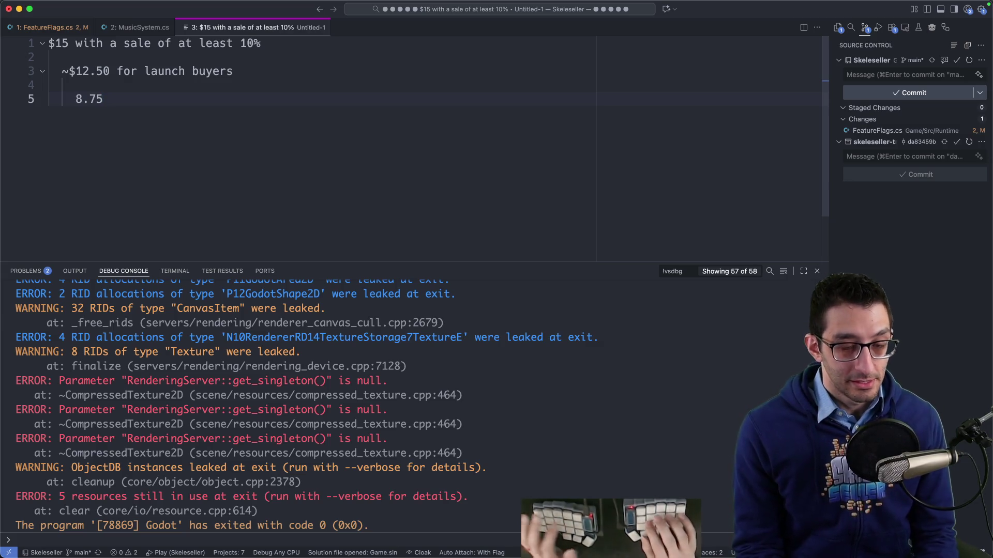
Add a '$9 per copy of the game' line below 8.75.
{"action": "type", "text": "$"}
{"action": "key", "text": "End"}
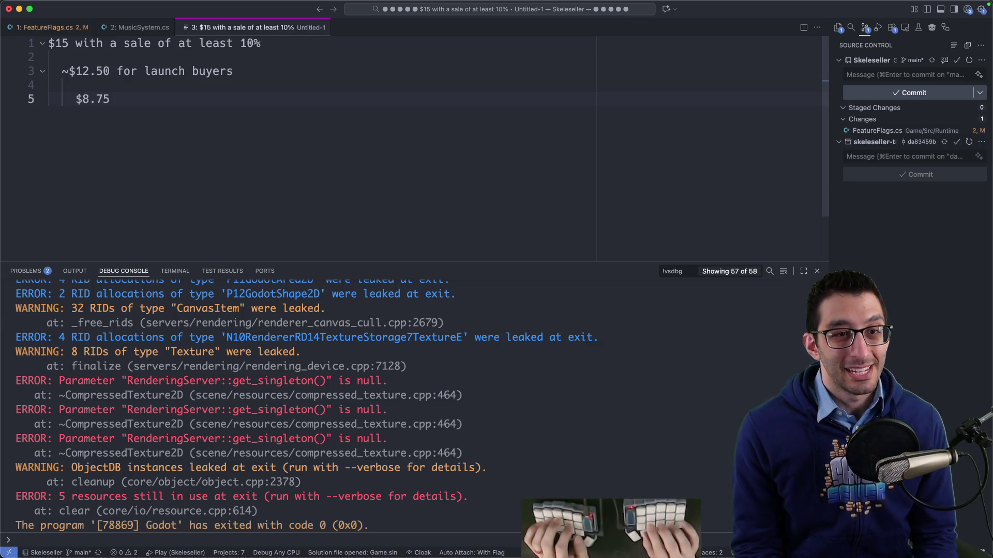
{"action": "key", "text": "Return"}
{"action": "type", "text": "$9 per co"}
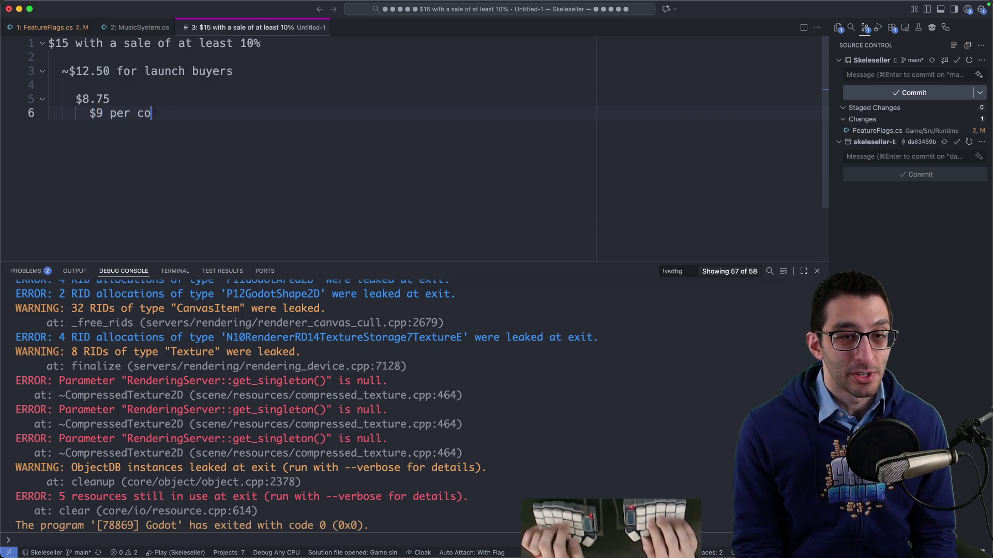
{"action": "type", "text": "py of the game"}
{"action": "key", "text": "Return"}
{"action": "key", "text": "Tab"}
Note that 15% convert to buying in the first week, then evaluate 1500*9 to 13500.
{"action": "type", "text": "10"}
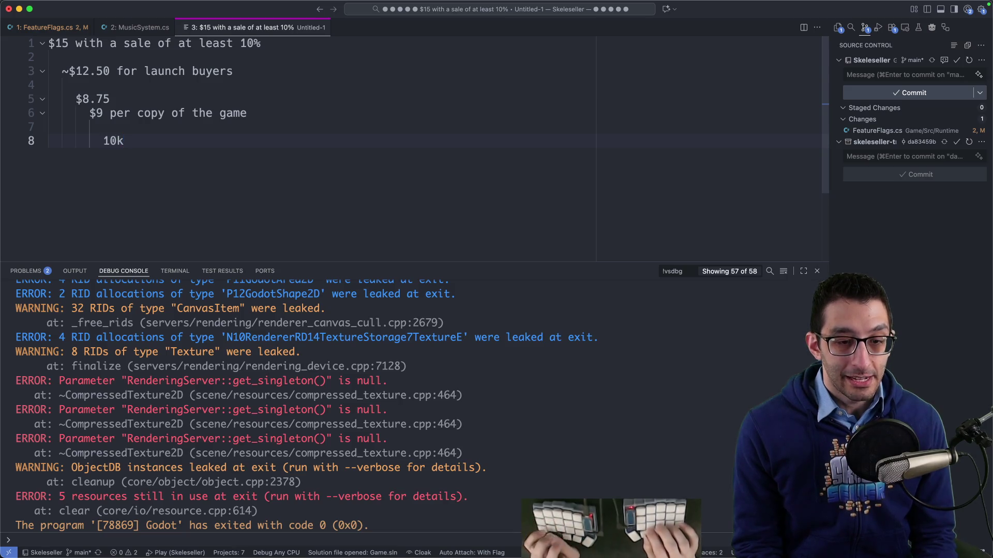
{"action": "type", "text": " c"}
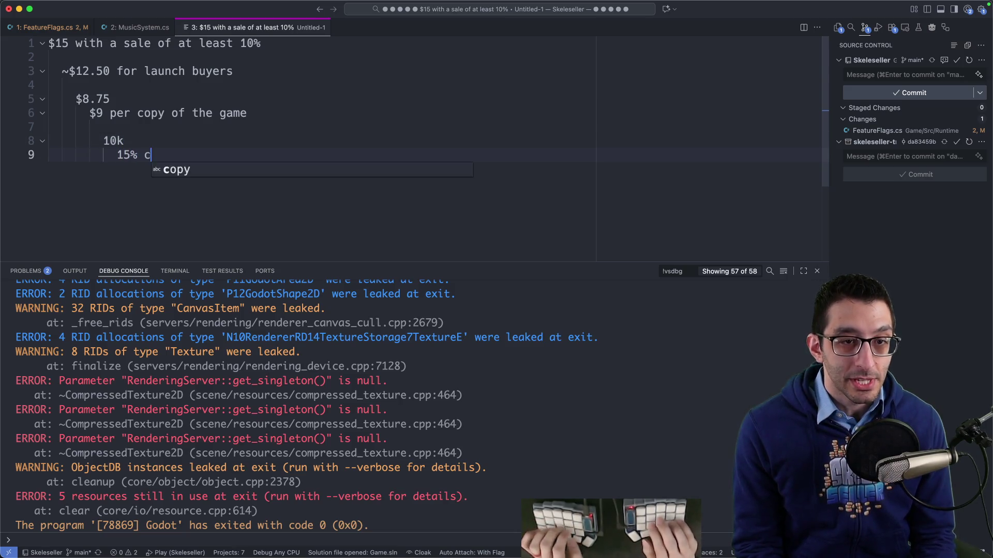
{"action": "type", "text": "onvert to buying in the first"}
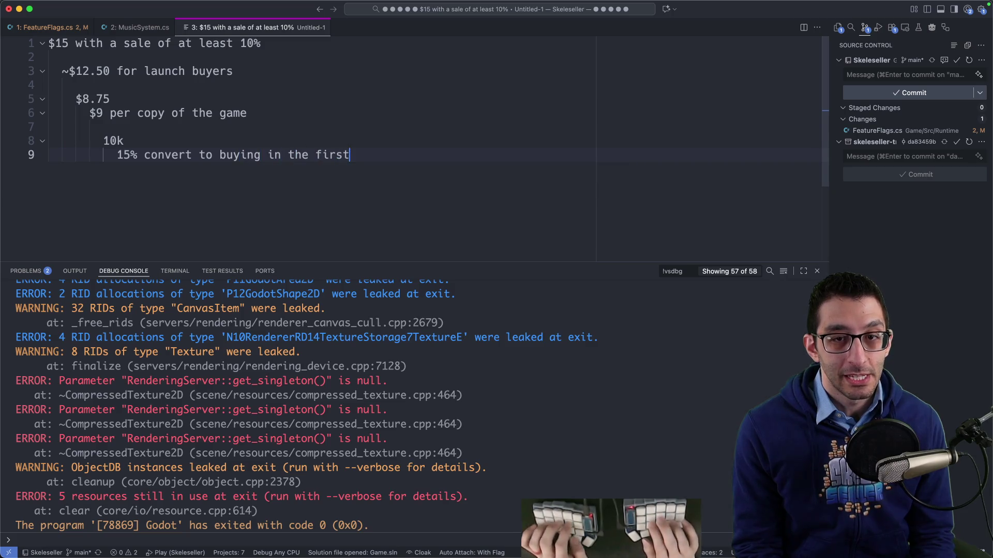
{"action": "key", "text": "Return"}
{"action": "key", "text": "Return"}
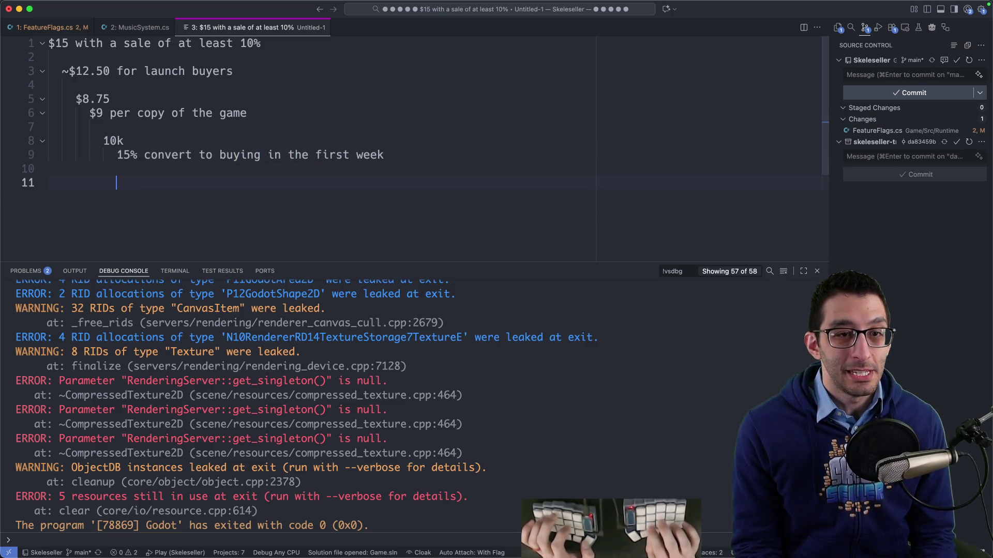
{"action": "type", "text": "1500*9"}
{"action": "key", "text": "super+shift+e"}
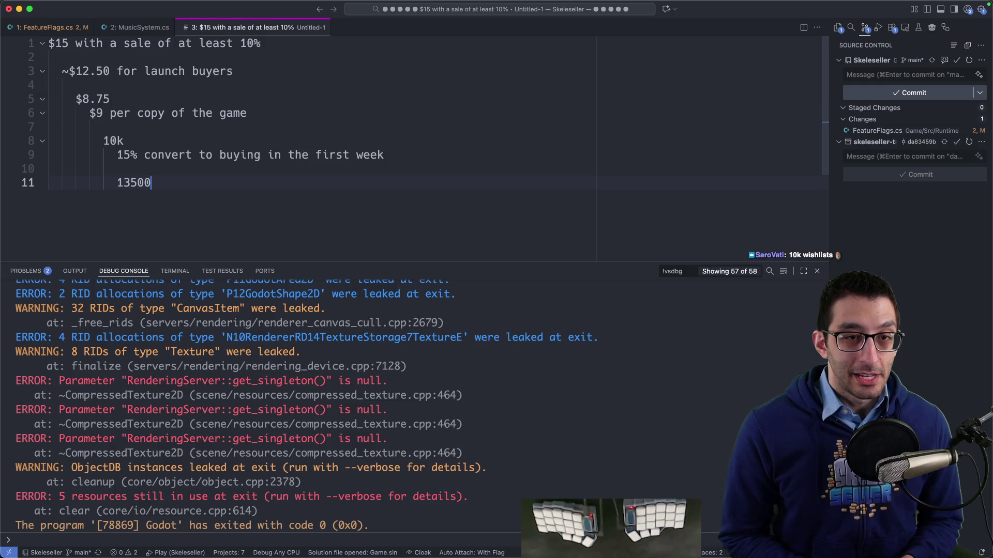
Add 'first week ~= next 51 weeks' below the 13500 result, then clear all the scratch notes.
{"action": "left_click_drag", "start_coordinate": [116, 155], "coordinate": [472, 156]}
{"action": "left_click_drag", "start_coordinate": [120, 155], "coordinate": [447, 157]}
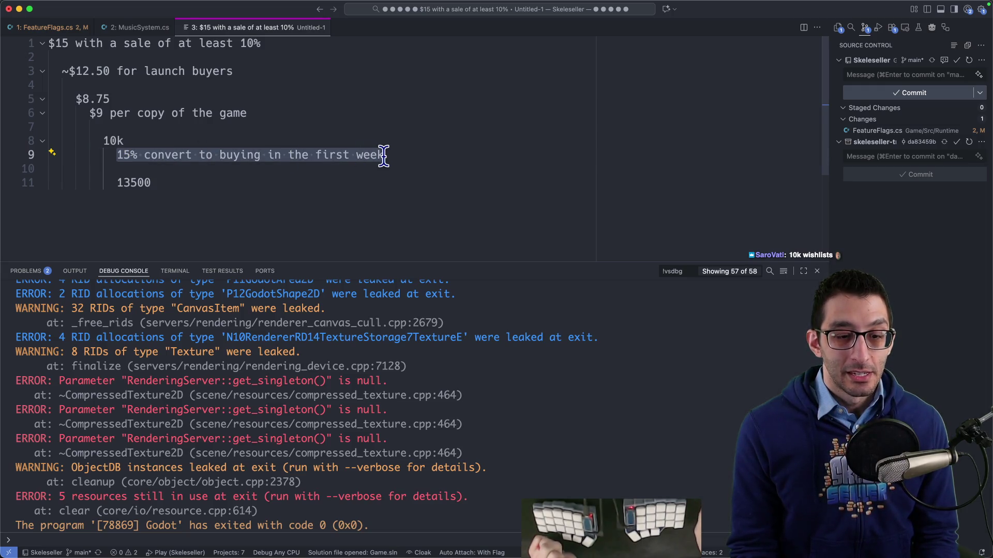
{"action": "key", "text": "super+x"}
{"action": "key", "text": "super+z"}
{"action": "key", "text": "Return"}
{"action": "key", "text": "Return"}
{"action": "key", "text": "Return"}
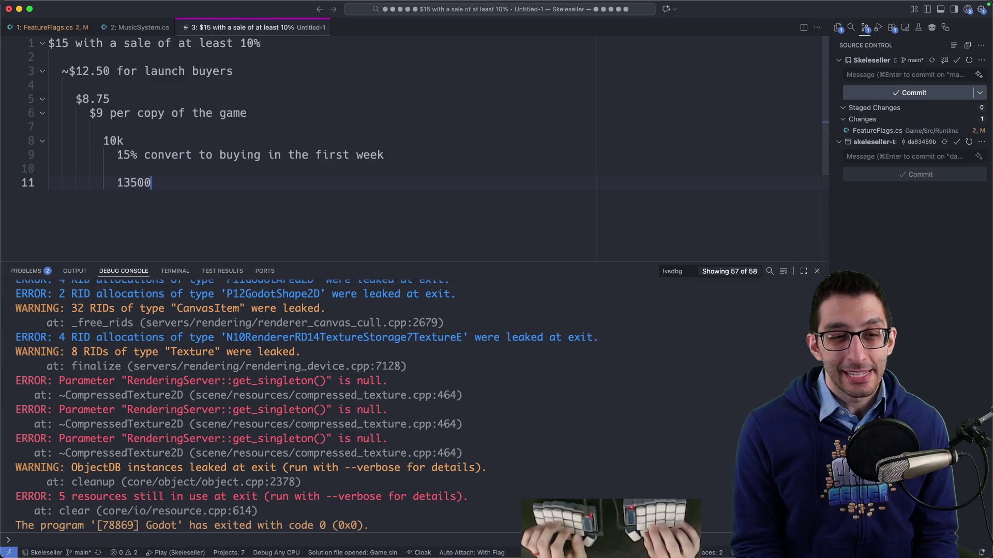
{"action": "type", "text": "first week "}
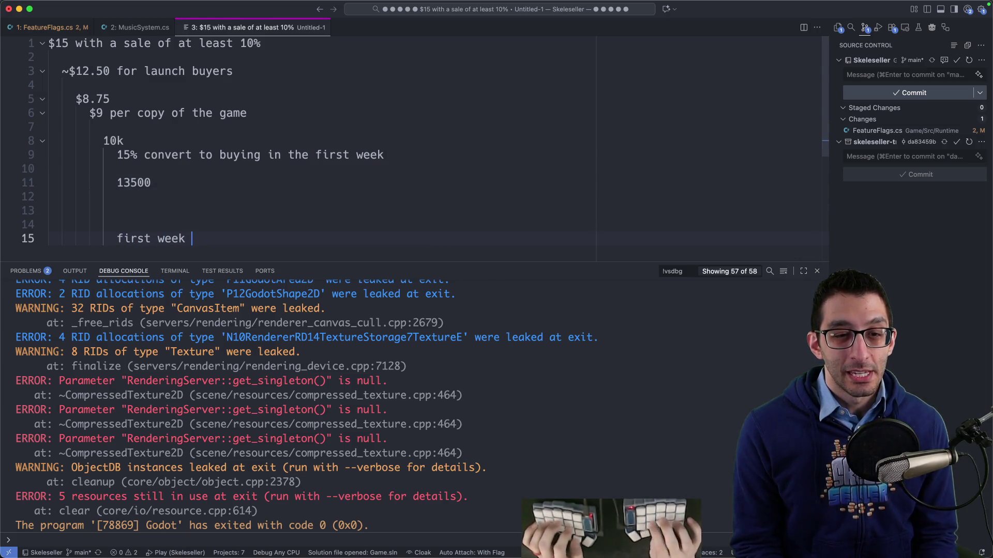
{"action": "type", "text": "~= nex"}
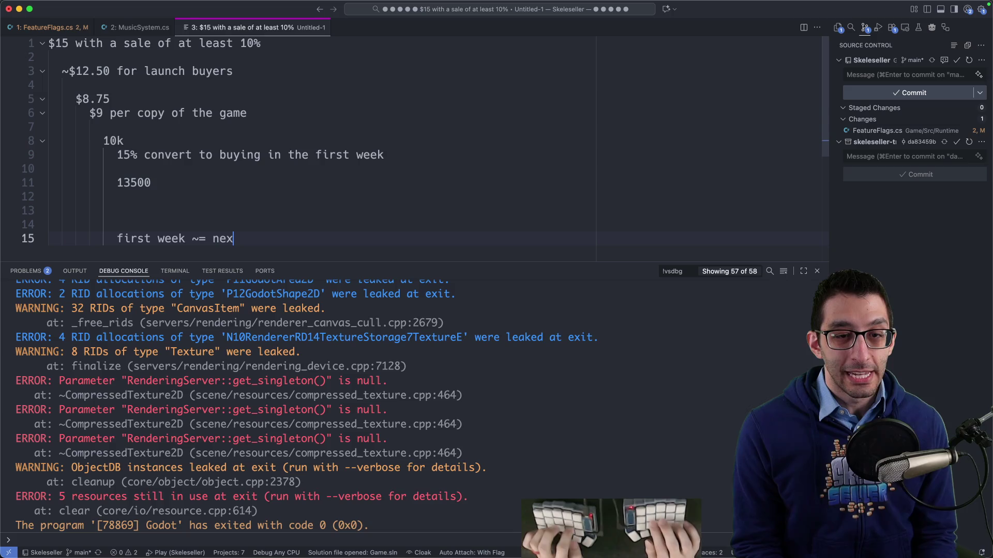
{"action": "type", "text": "t 51 weeks"}
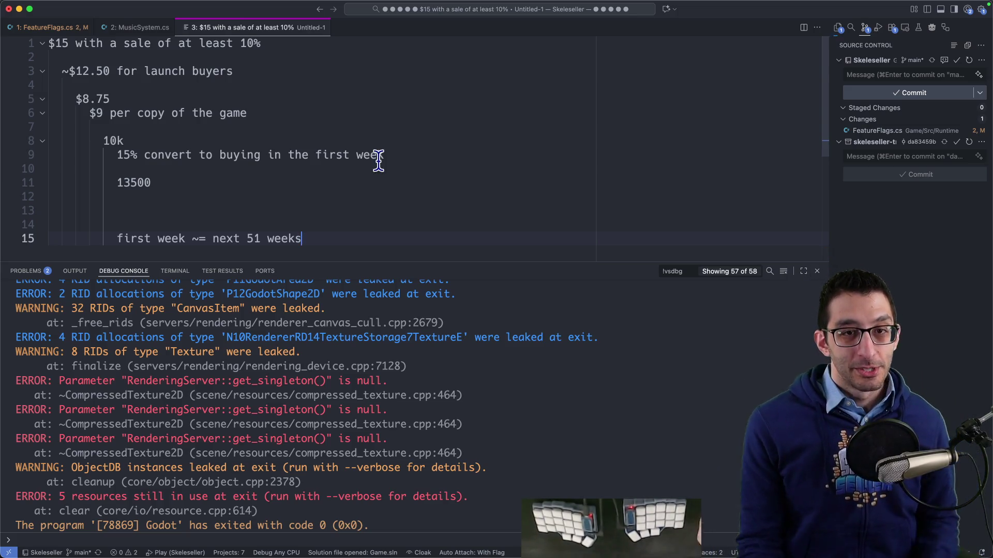
{"action": "key", "text": "super+a"}
{"action": "key", "text": "BackSpace"}
Close the empty scratch file, hide the debug console, and close MusicSystem.cs to reveal FeatureFlags.cs.
{"action": "key", "text": "super+w"}
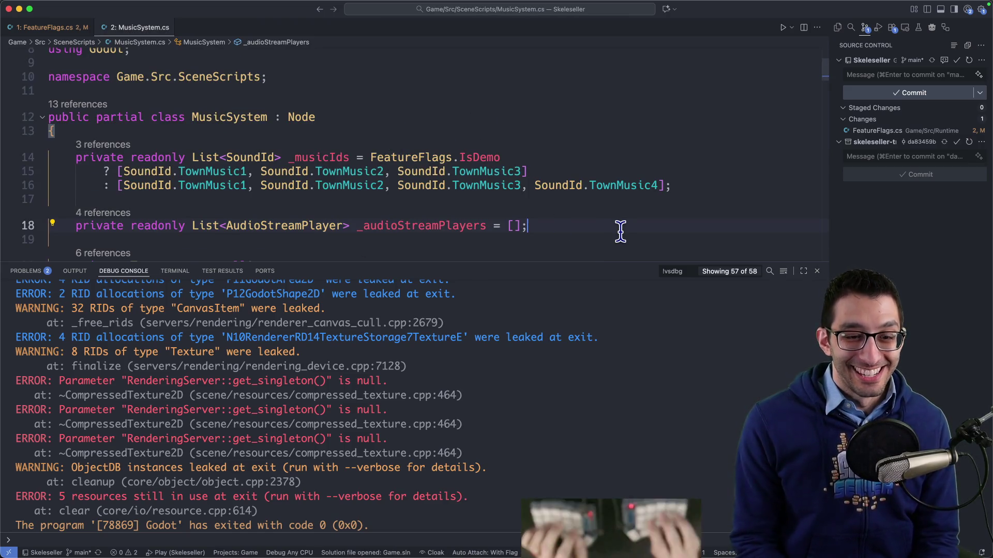
{"action": "key", "text": "super+j"}
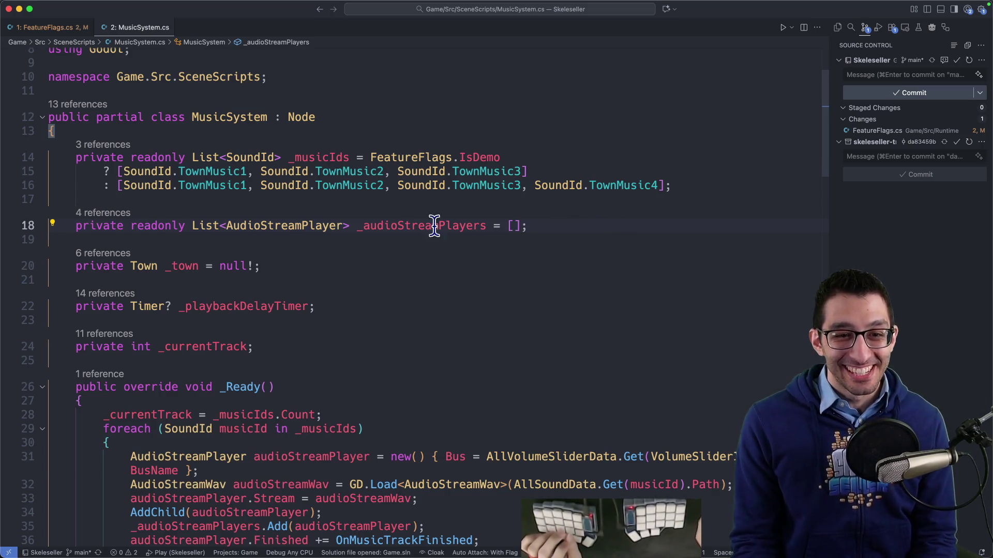
{"action": "key", "text": "super+w"}
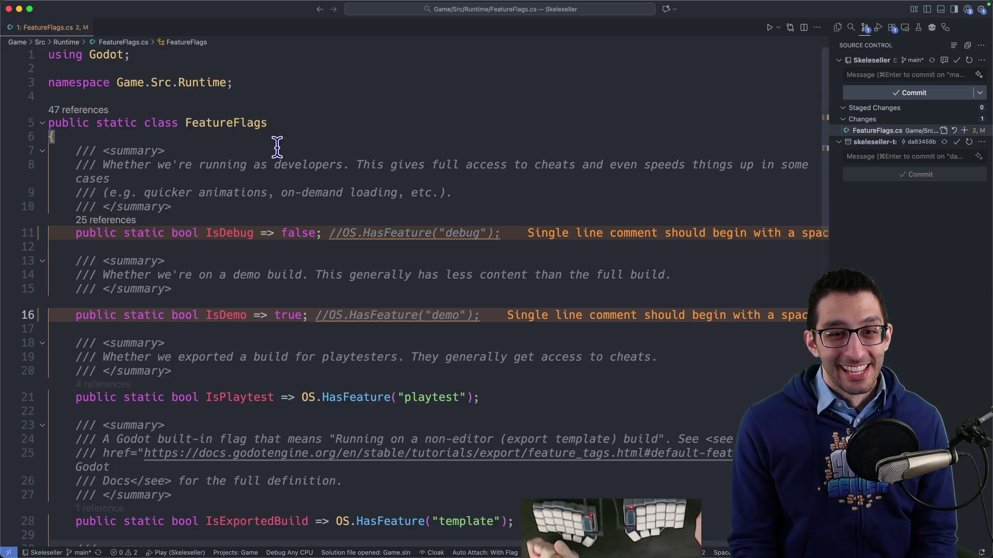
{"action": "left_click", "coordinate": [334, 231]}
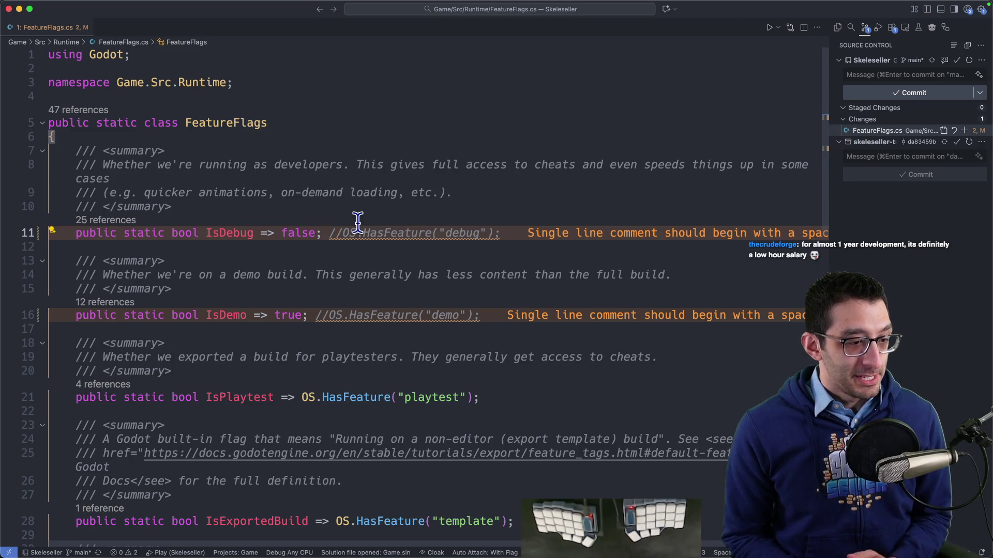
In a new untitled file, note ~2 years at the time of launch and $20.76 minimum wage.
{"action": "key", "text": "super+n"}
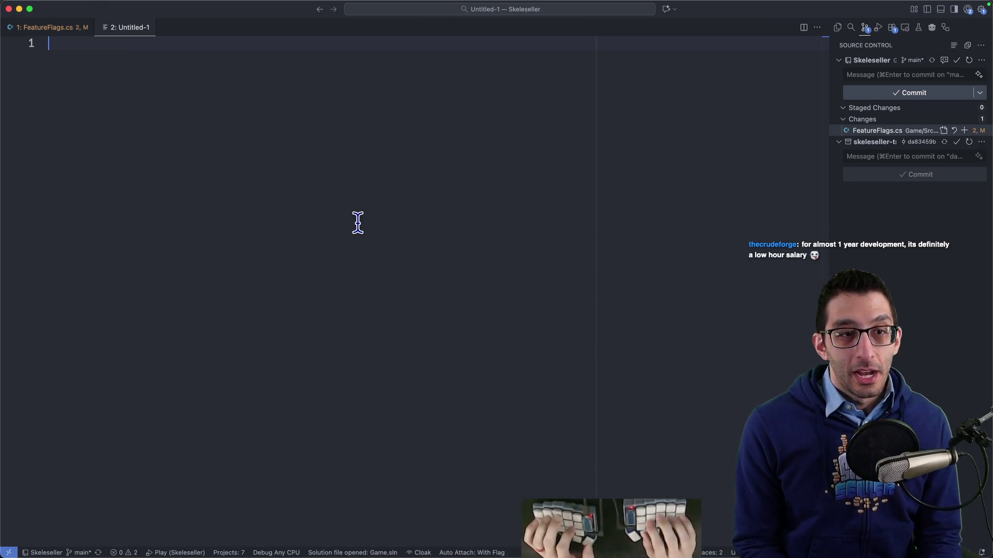
{"action": "type", "text": "~2"}
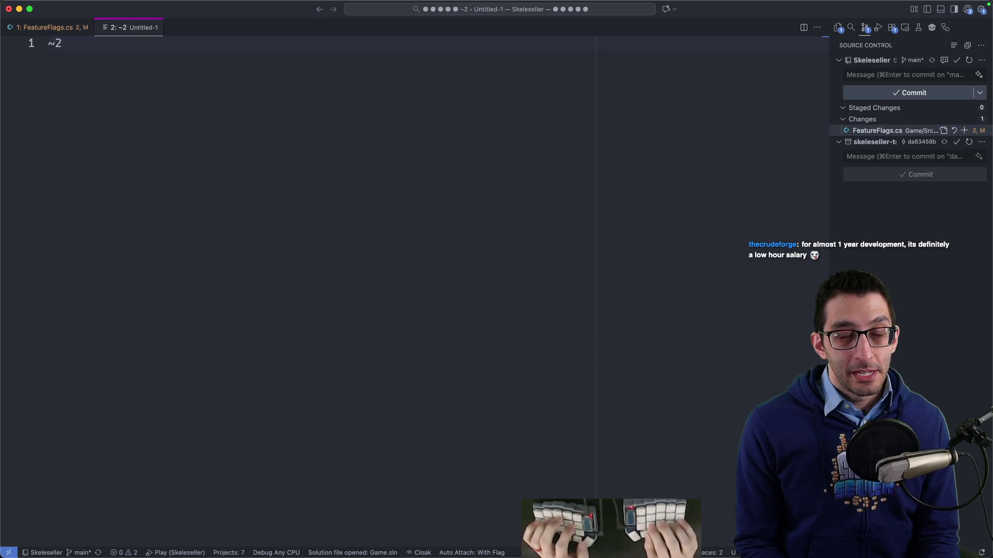
{"action": "type", "text": " years at"}
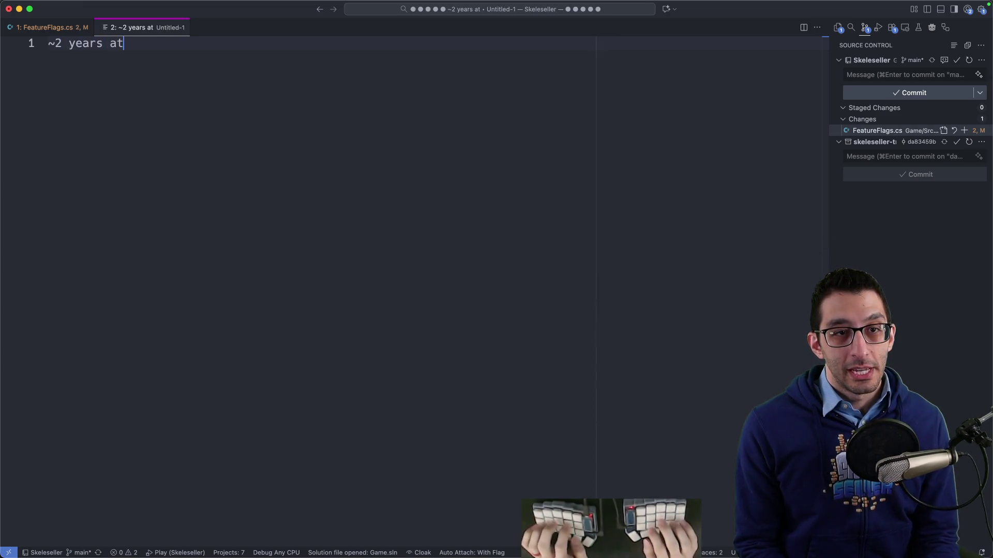
{"action": "type", "text": " the time of launch"}
{"action": "key", "text": "Return"}
{"action": "type", "text": "m"}
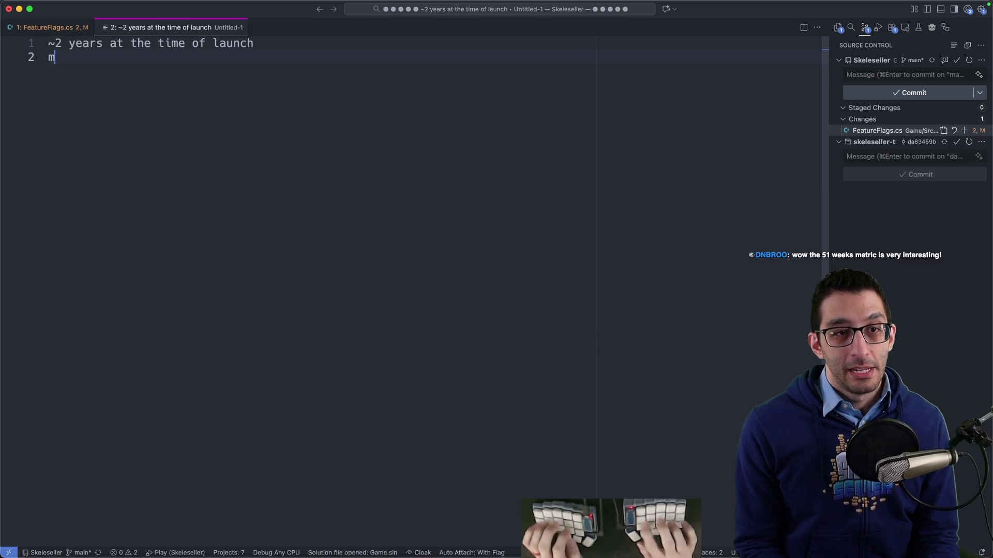
{"action": "type", "text": "ople"}
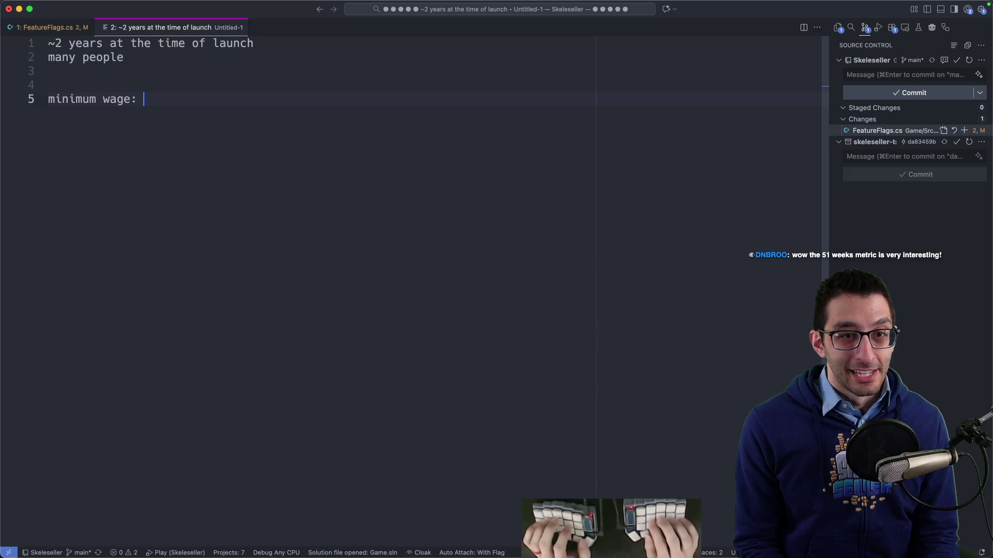
{"action": "left_click", "coordinate": [366, 221]}
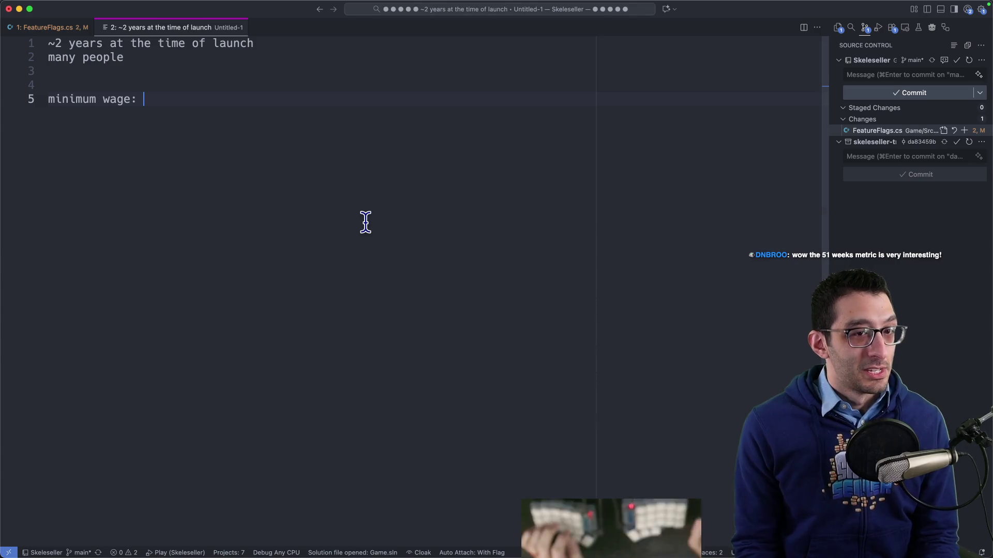
{"action": "type", "text": "$20.76"}
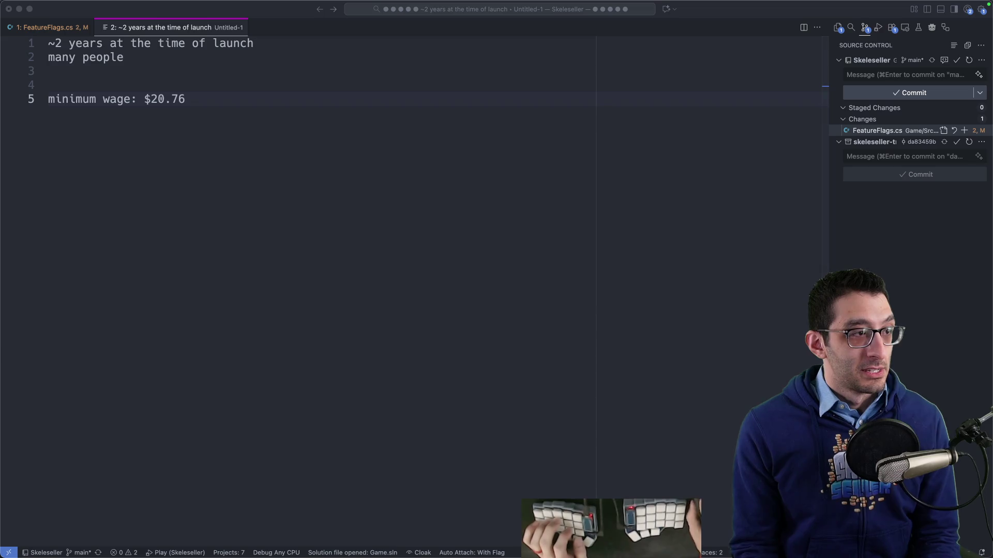
Add ~2000 hours a year, 4000 hours, and evaluate 4000*20.76 as '$83040 over two years'.
{"action": "key", "text": "Return"}
{"action": "key", "text": "Return"}
{"action": "key", "text": "Return"}
{"action": "type", "text": "number of"}
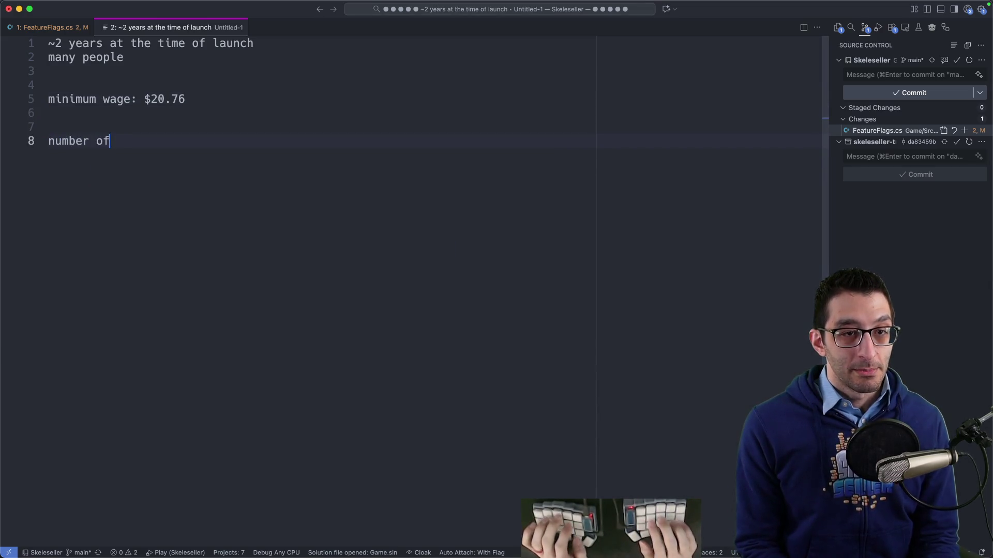
{"action": "type", "text": " year: ~"}
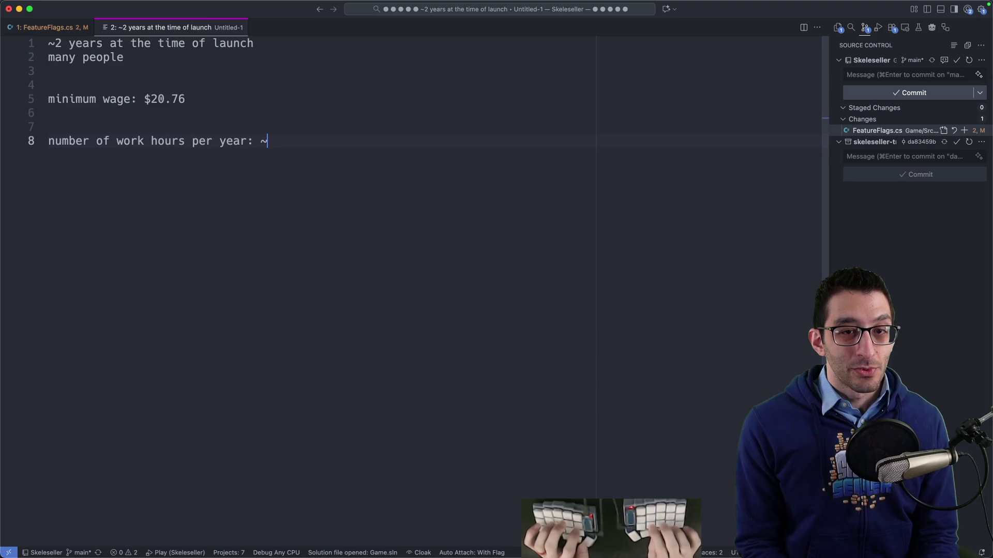
{"action": "key", "text": "Return"}
{"action": "key", "text": "Return"}
{"action": "type", "text": "400"}
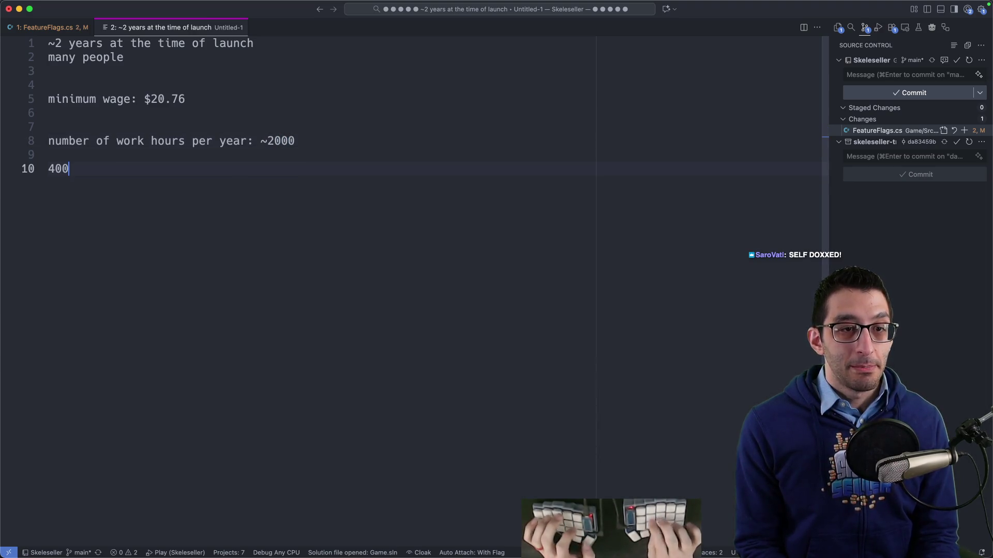
{"action": "type", "text": "0 hours"}
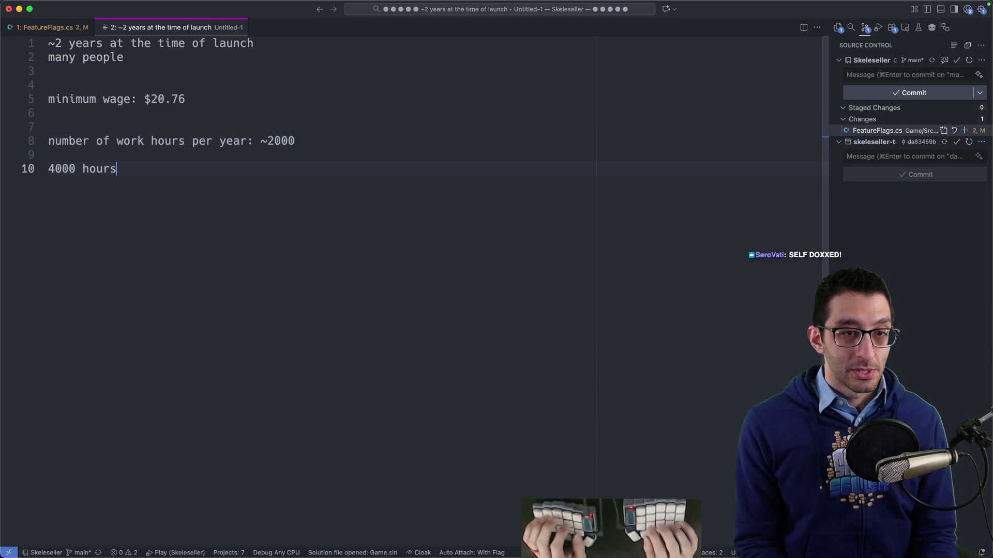
{"action": "key", "text": "Return"}
{"action": "type", "text": "4000*20.76"}
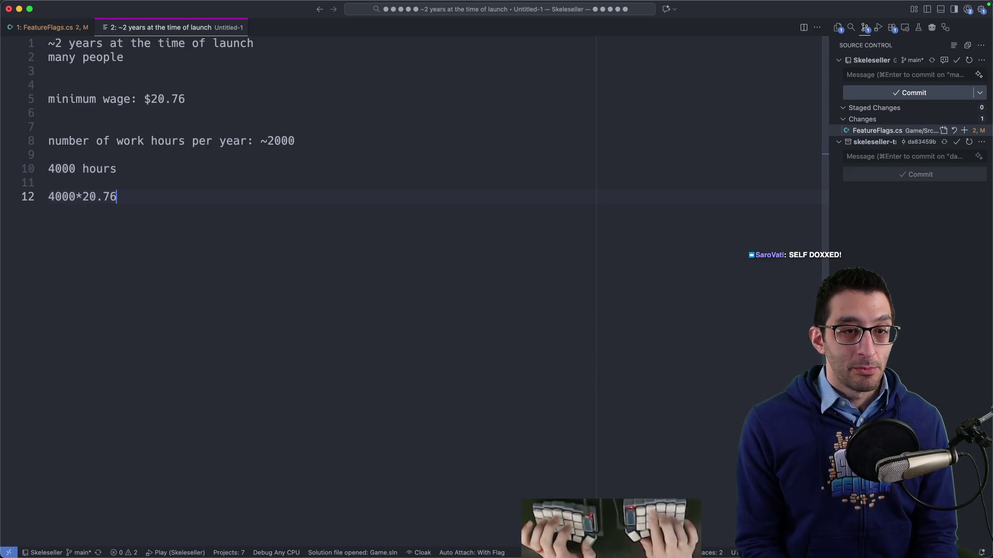
{"action": "key", "text": "super+shift+e"}
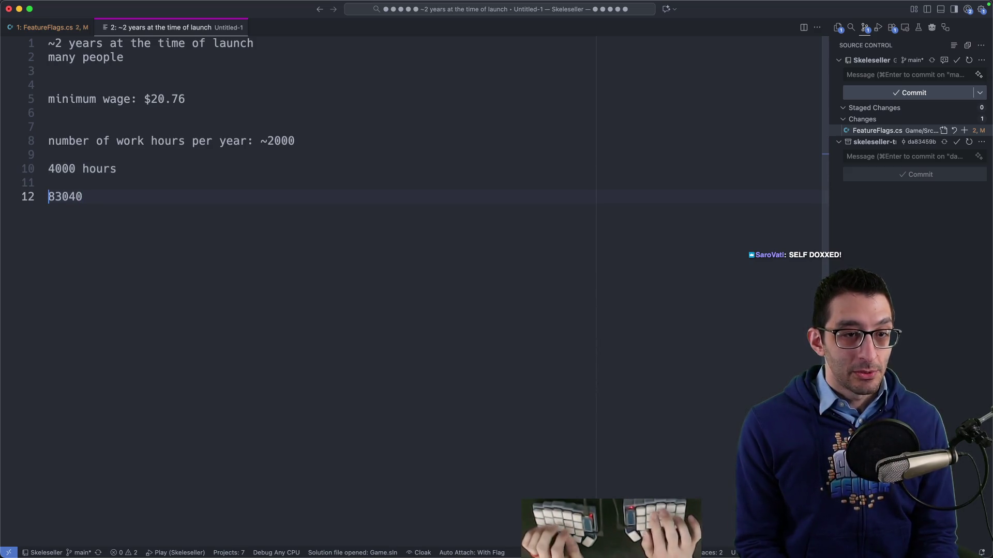
{"action": "type", "text": "$83040 over two years"}
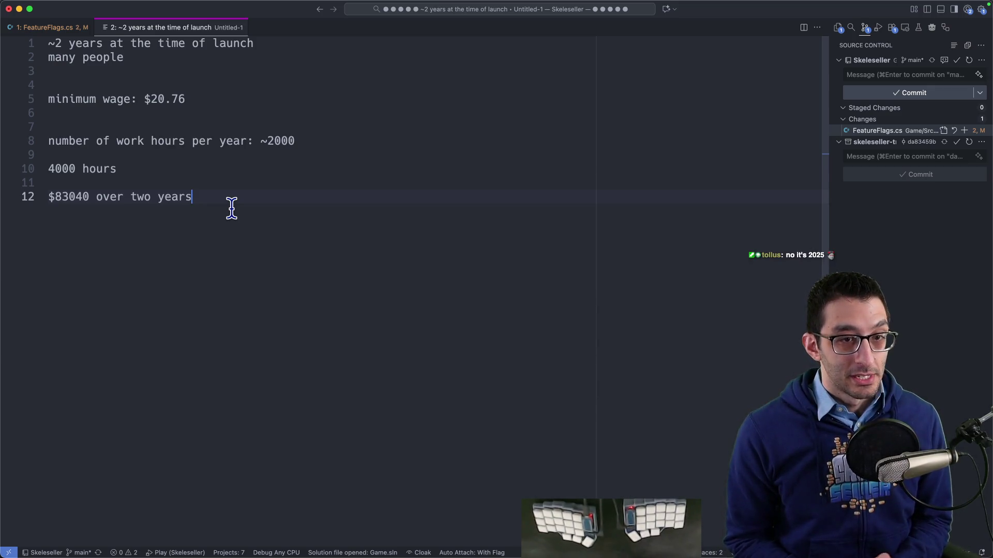
Start an indented line under the $83040 total and check the 83040 figure.
{"action": "left_click_drag", "start_coordinate": [186, 197], "coordinate": [49, 197]}
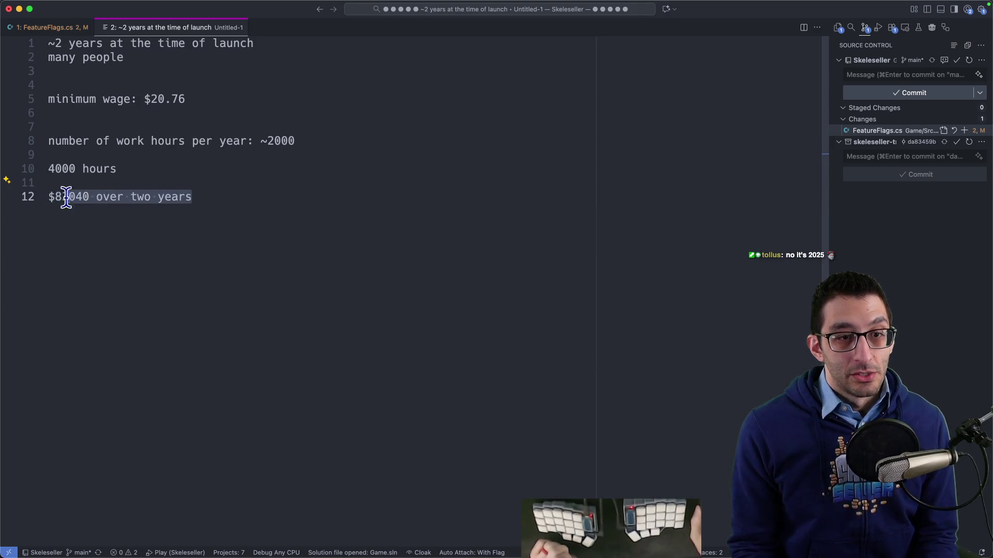
{"action": "left_click", "coordinate": [332, 206]}
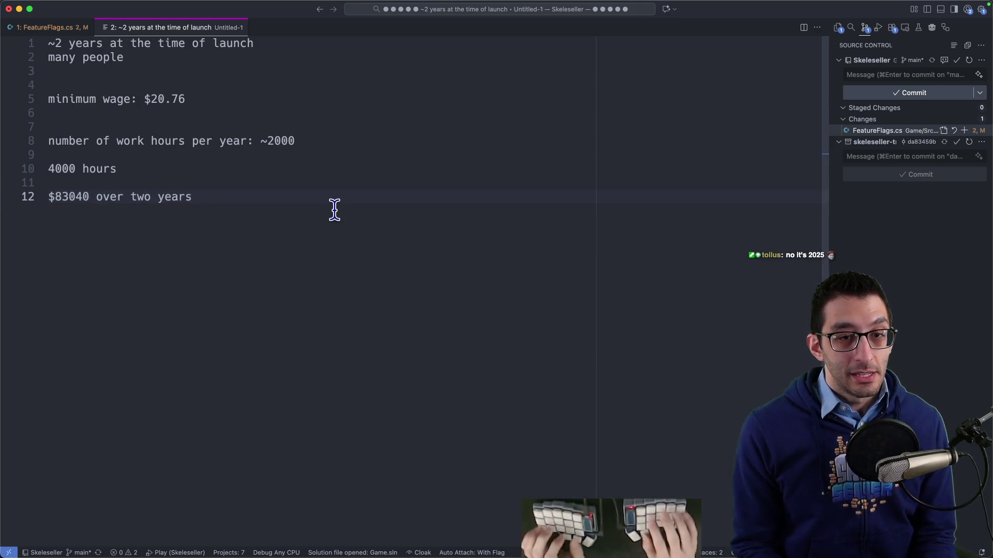
{"action": "key", "text": "Return"}
{"action": "key", "text": "Tab"}
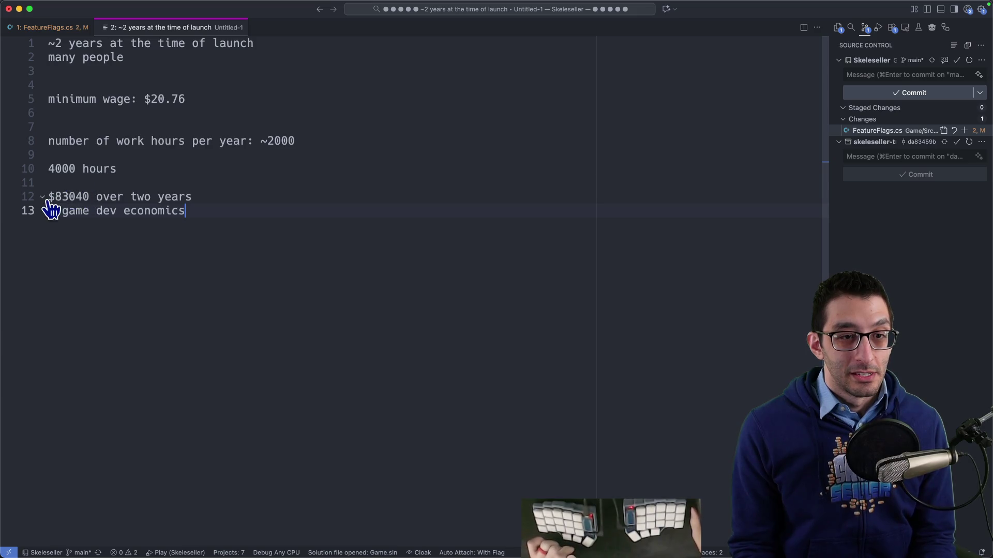
{"action": "left_click_drag", "start_coordinate": [52, 197], "coordinate": [303, 193]}
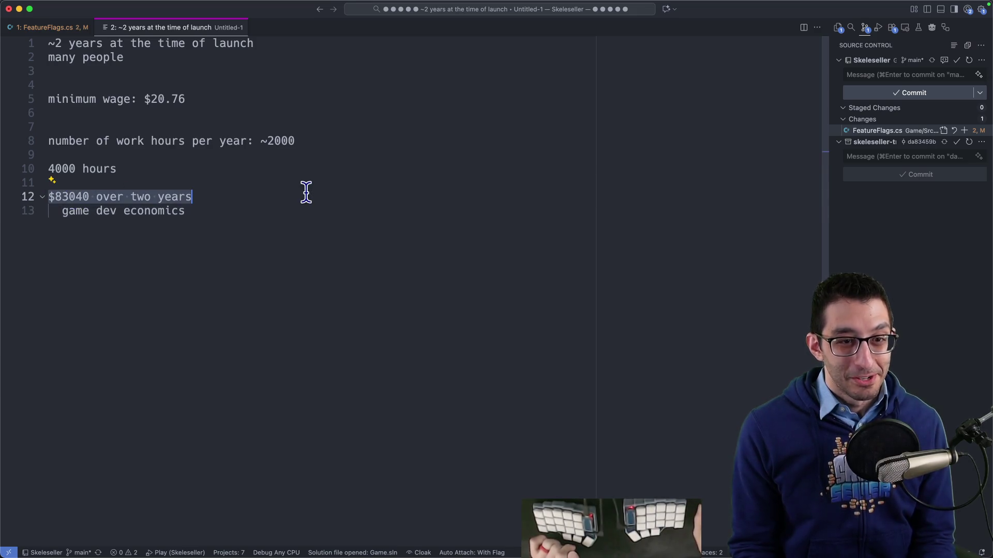
{"action": "double_click", "coordinate": [61, 199]}
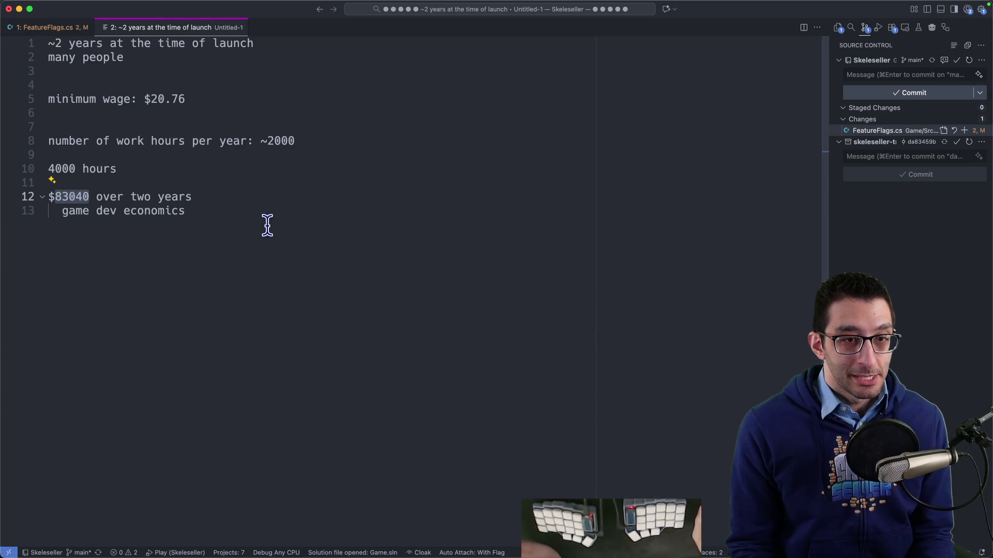
{"action": "left_click", "coordinate": [224, 207]}
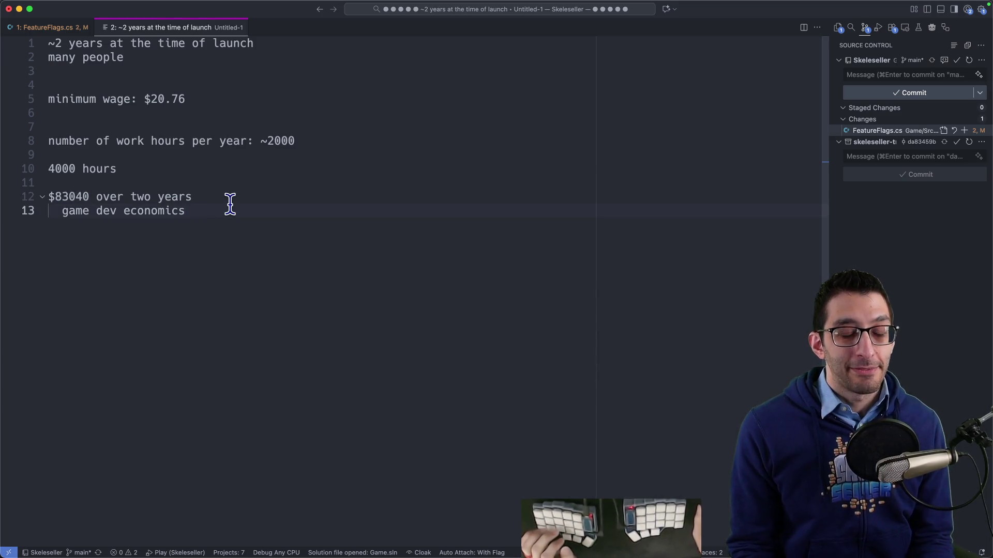
{"action": "left_click", "coordinate": [231, 201]}
Discard the scratch note unsaved and revert IsDebug and IsDemo to read OS.HasFeature.
{"action": "key", "text": "super+w"}
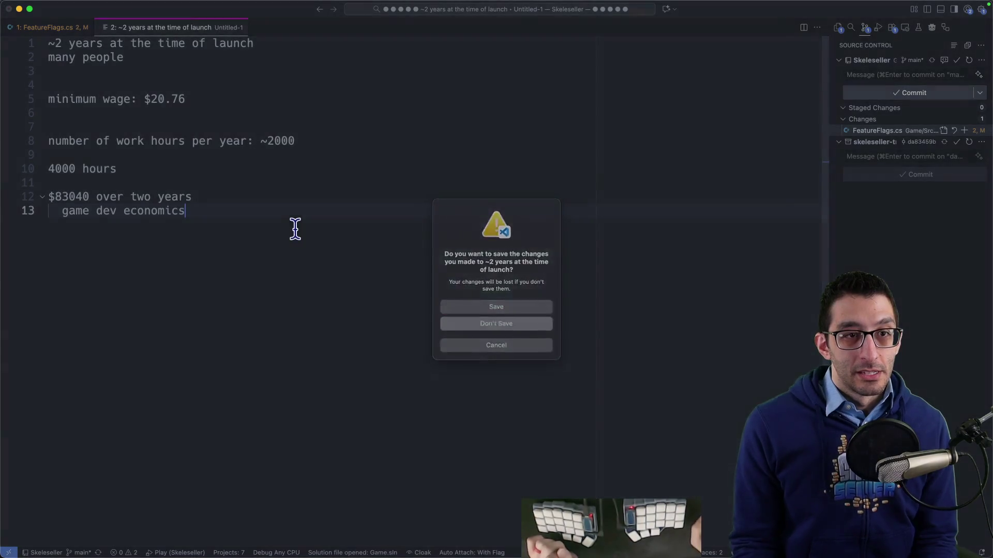
{"action": "left_click", "coordinate": [497, 324]}
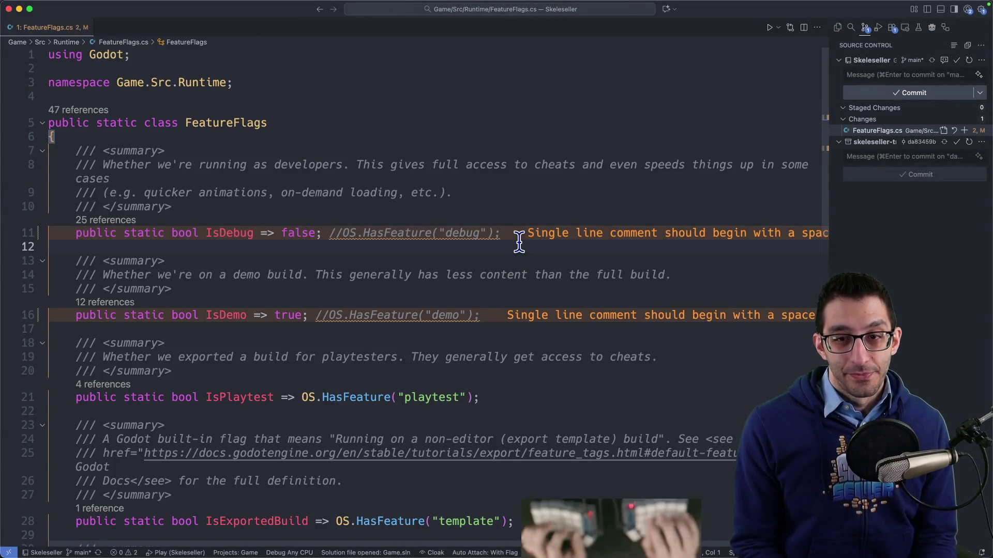
{"action": "key", "text": "d"}
{"action": "key", "text": "f"}
{"action": "key", "text": "/"}
{"action": "key", "text": "x"}
{"action": "key", "text": "period"}
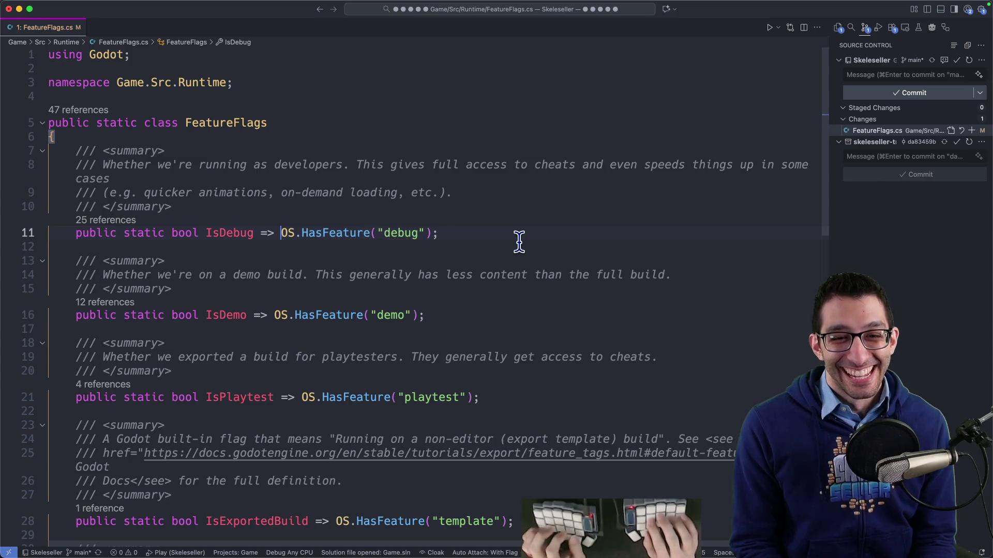
{"action": "key", "text": "super+Tab"}
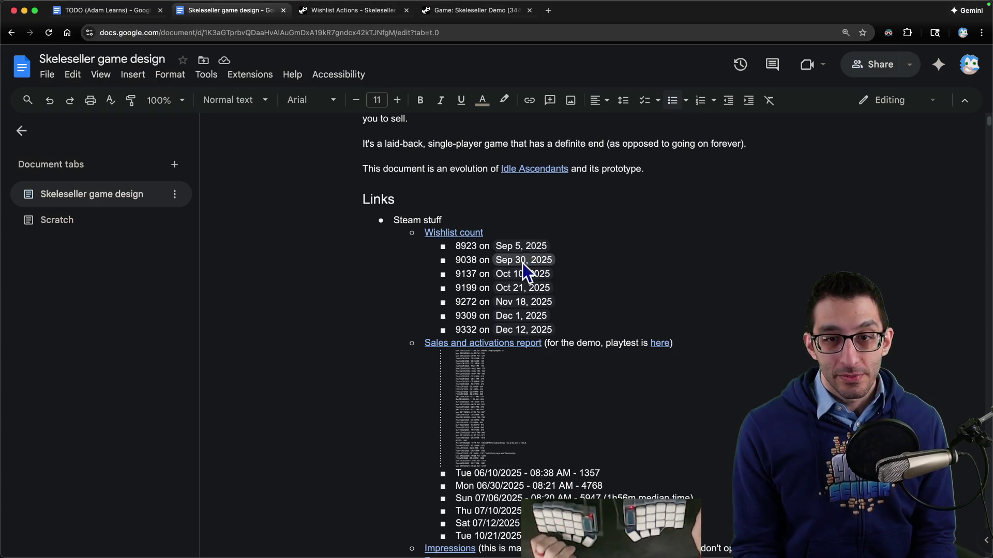
In the TODO doc, delete Friday's 'Work toward publishing a new demo' and playtest bullets.
{"action": "scroll", "coordinate": [496, 263], "scroll_direction": "up", "scroll_amount": 5}
{"action": "key", "text": "ctrl+shift+Tab"}
{"action": "scroll", "coordinate": [574, 286], "scroll_direction": "up", "scroll_amount": 10}
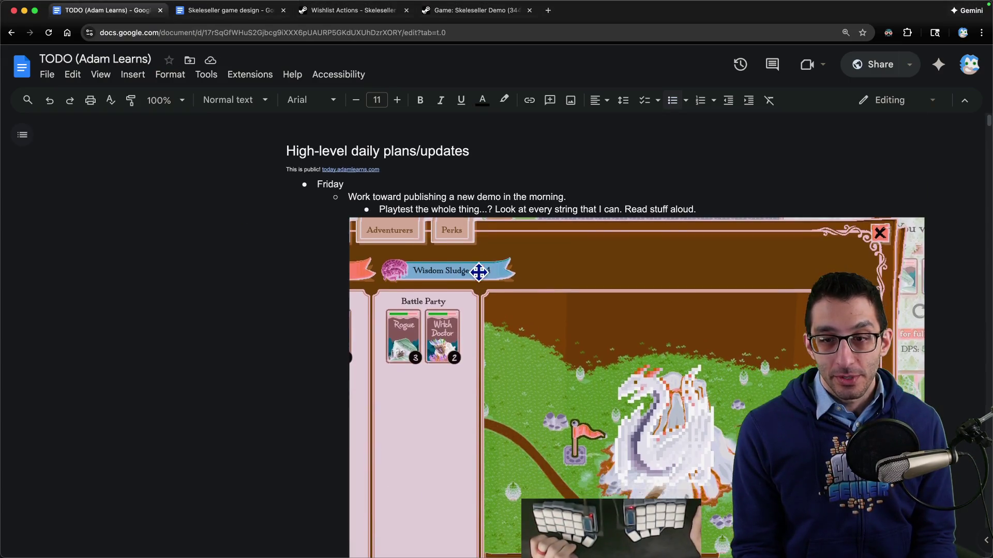
{"action": "scroll", "coordinate": [472, 271], "scroll_direction": "down", "scroll_amount": 6}
{"action": "left_click", "coordinate": [459, 345]}
{"action": "scroll", "coordinate": [445, 361], "scroll_direction": "up", "scroll_amount": 1}
{"action": "scroll", "coordinate": [549, 350], "scroll_direction": "down", "scroll_amount": 3}
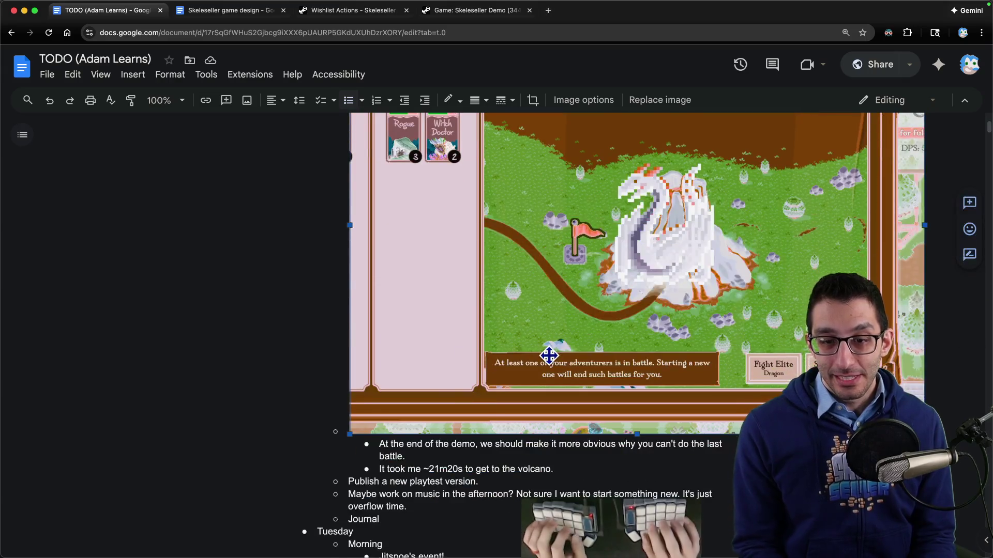
{"action": "key", "text": "Down"}
{"action": "key", "text": "shift+Down"}
{"action": "key", "text": "shift+Down"}
{"action": "key", "text": "shift+Down"}
{"action": "scroll", "coordinate": [468, 279], "scroll_direction": "up", "scroll_amount": 4}
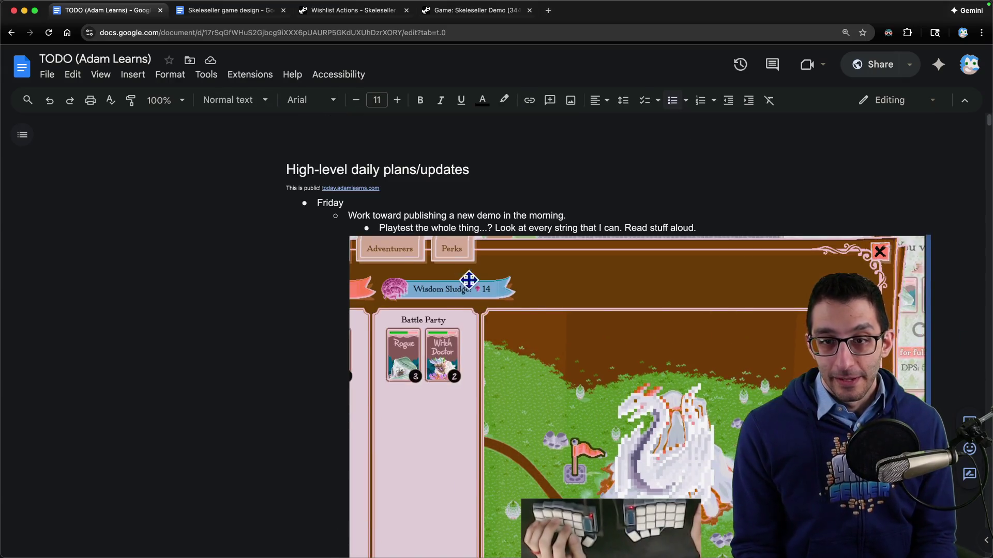
{"action": "triple_click", "coordinate": [486, 227]}
{"action": "left_click_drag", "start_coordinate": [486, 228], "coordinate": [486, 215]}
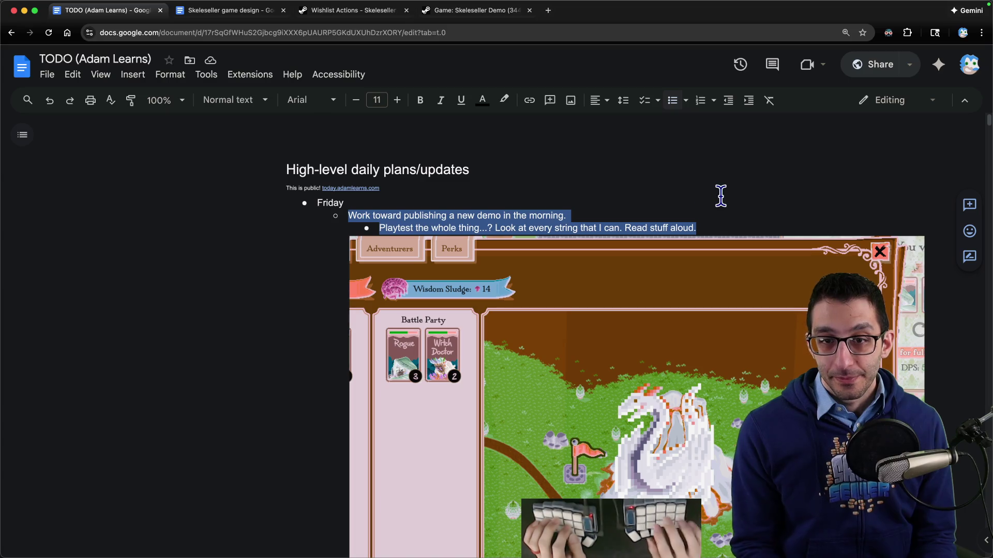
{"action": "key", "text": "BackSpace"}
Add a 'Publish the demo' bullet with an indented 'Spend time on the patch notes' sub-item.
{"action": "scroll", "coordinate": [716, 196], "scroll_direction": "down", "scroll_amount": 6}
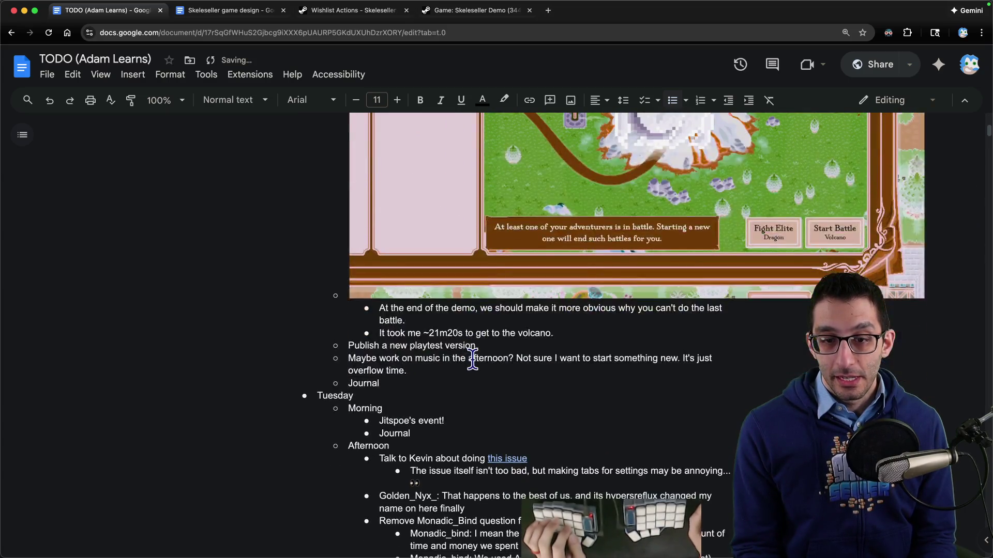
{"action": "key", "text": "Return"}
{"action": "type", "text": "Publish t"}
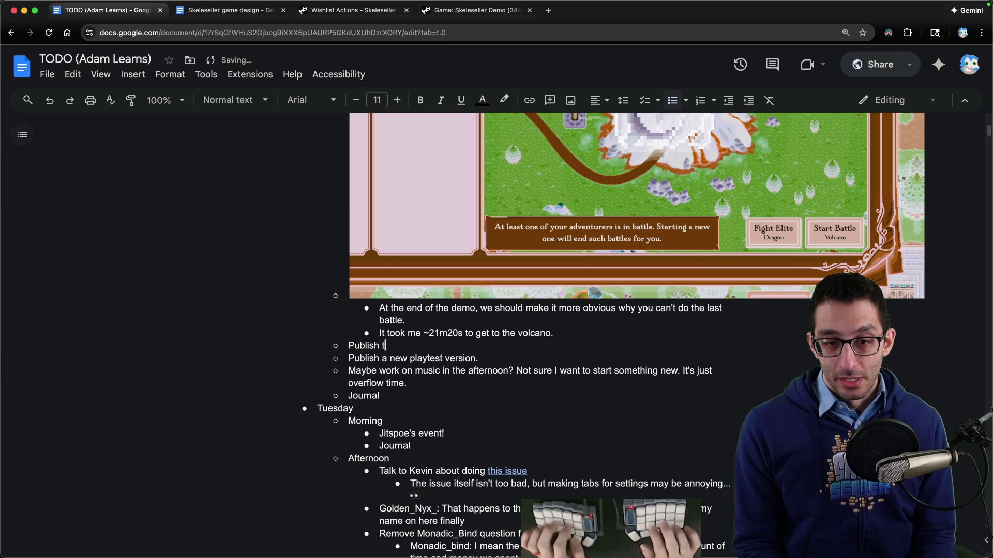
{"action": "type", "text": "he demo"}
{"action": "key", "text": "Return"}
{"action": "key", "text": "Tab"}
{"action": "type", "text": "Spend time on the patch notes"}
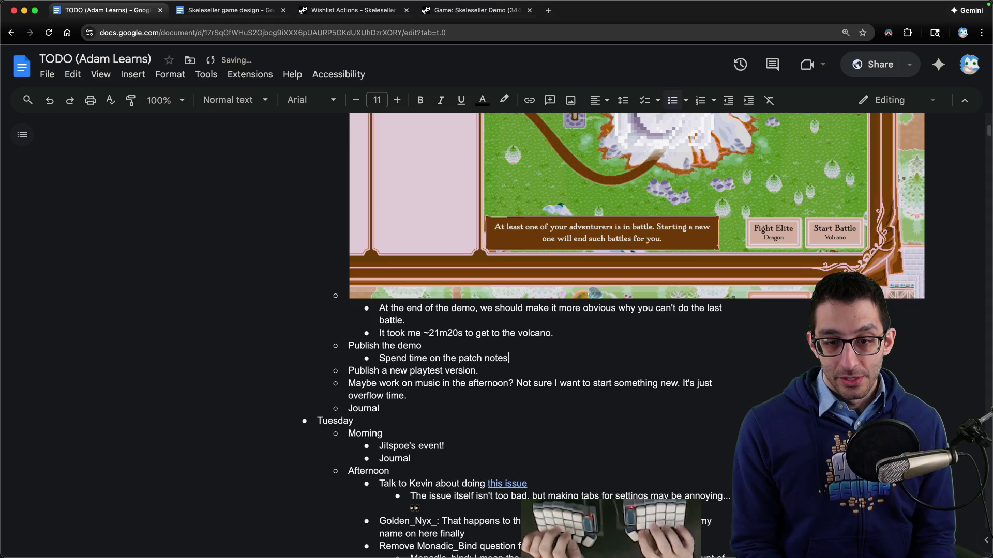
{"action": "scroll", "coordinate": [532, 314], "scroll_direction": "down", "scroll_amount": 2}
Open the Journal spreadsheet in a new tab, discard the scratch time note, and select the previous Skeleseller cell.
{"action": "key", "text": "super+t"}
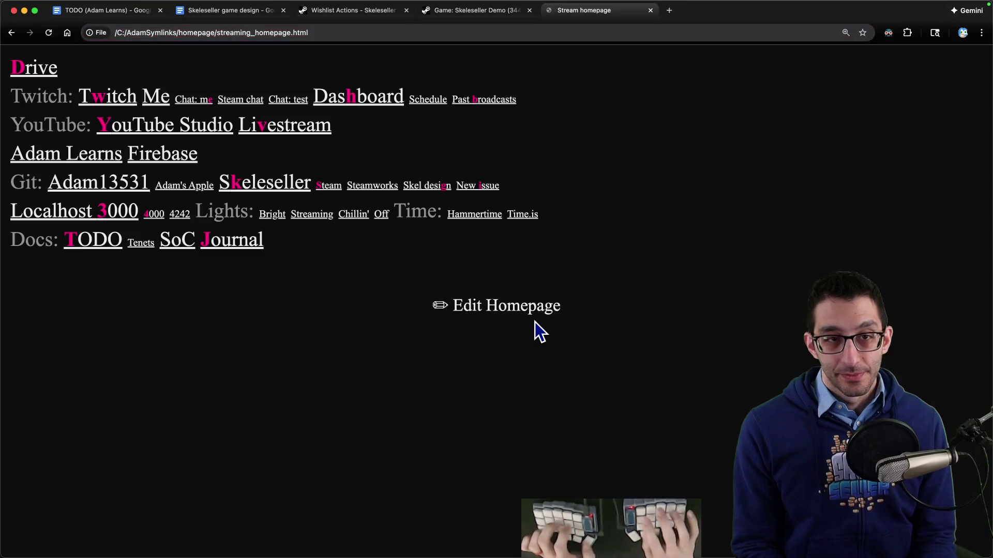
{"action": "left_click", "coordinate": [535, 322]}
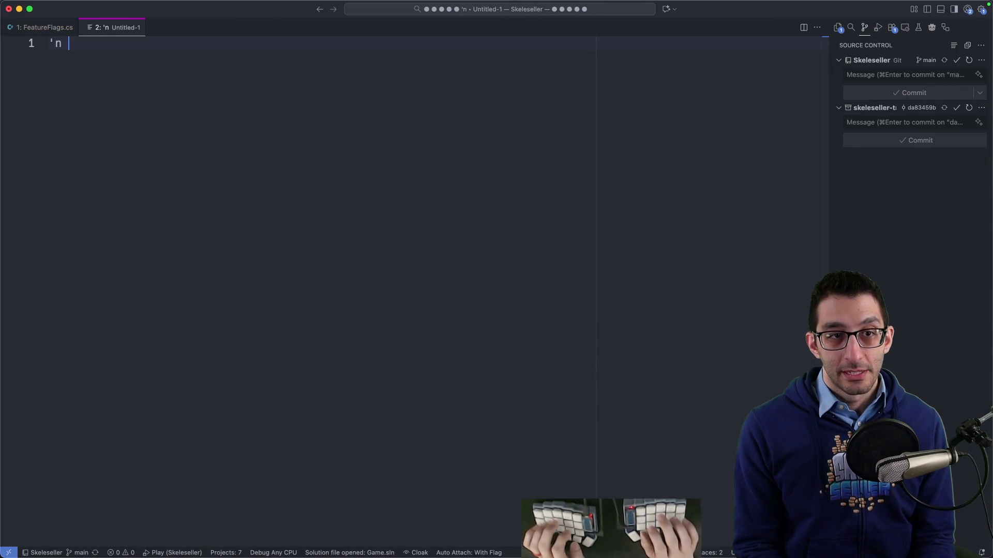
{"action": "key", "text": "super+w"}
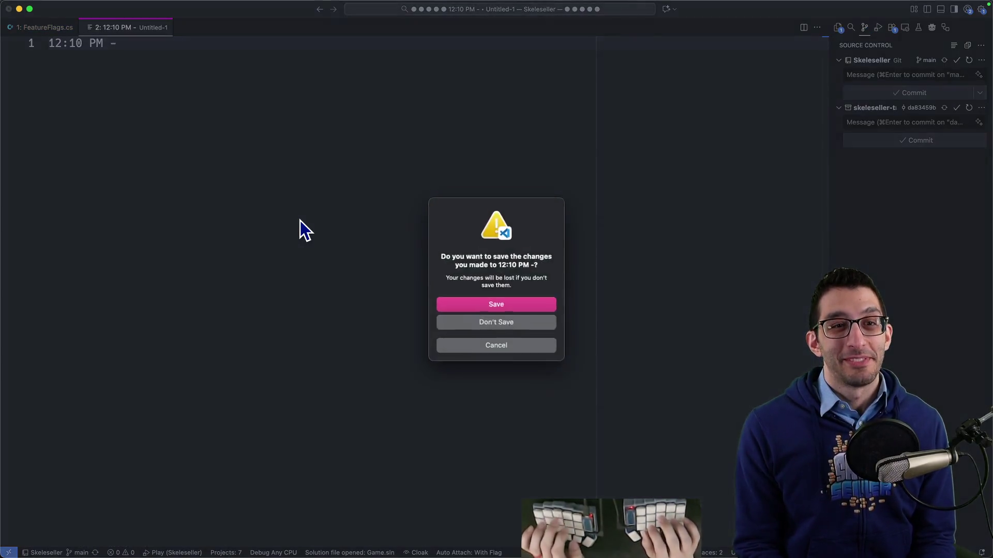
{"action": "key", "text": "super+d"}
{"action": "key", "text": "super+Tab"}
{"action": "key", "text": "Down"}
Copy Skeleseller from the previous entry into today's 12/12/2025 first-bullet cell.
{"action": "key", "text": "super+c"}
{"action": "key", "text": "Up"}
{"action": "key", "text": "super+v"}
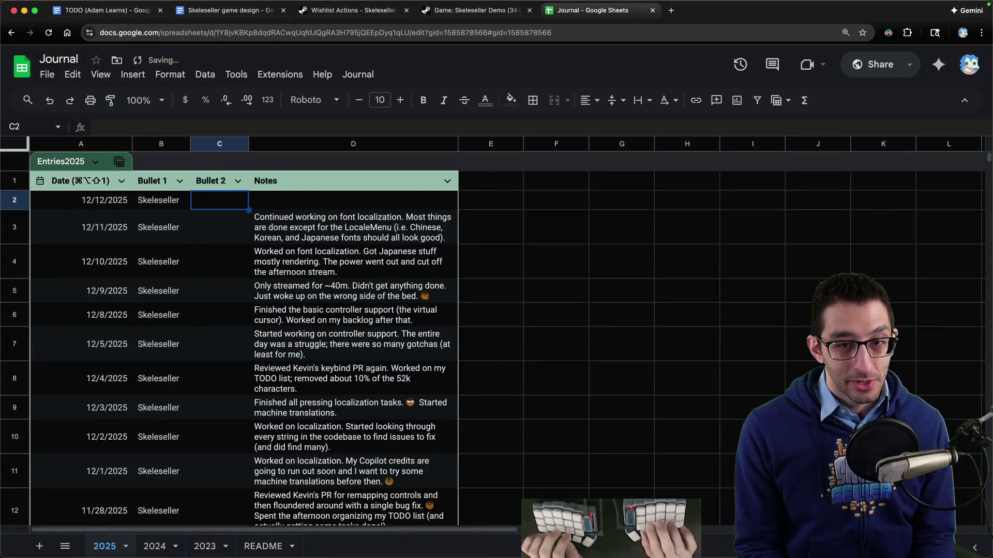
{"action": "key", "text": "Right"}
{"action": "key", "text": "Right"}
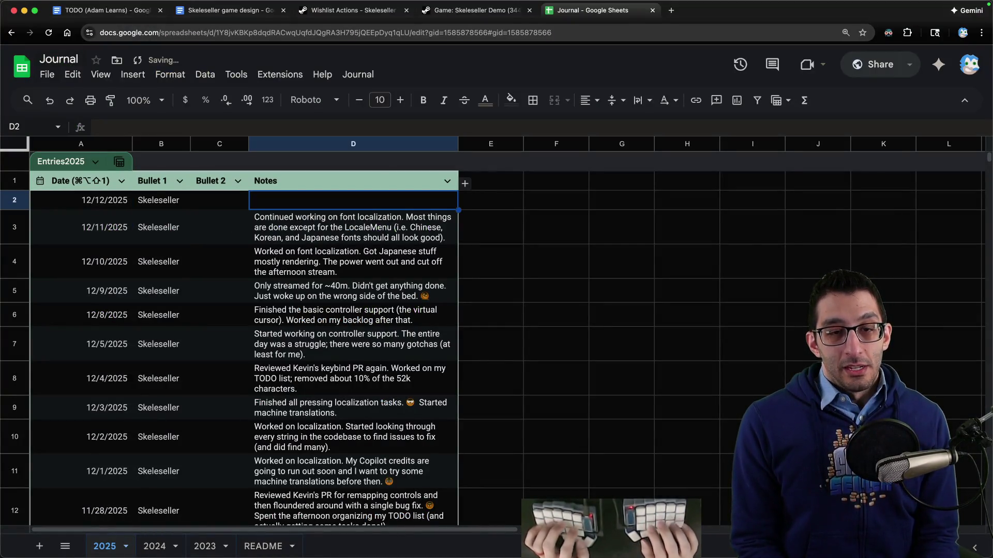
Enter the note 'Got everything ready for a new demo release' and return to the TODO document.
{"action": "type", "text": "Got everything ready for"}
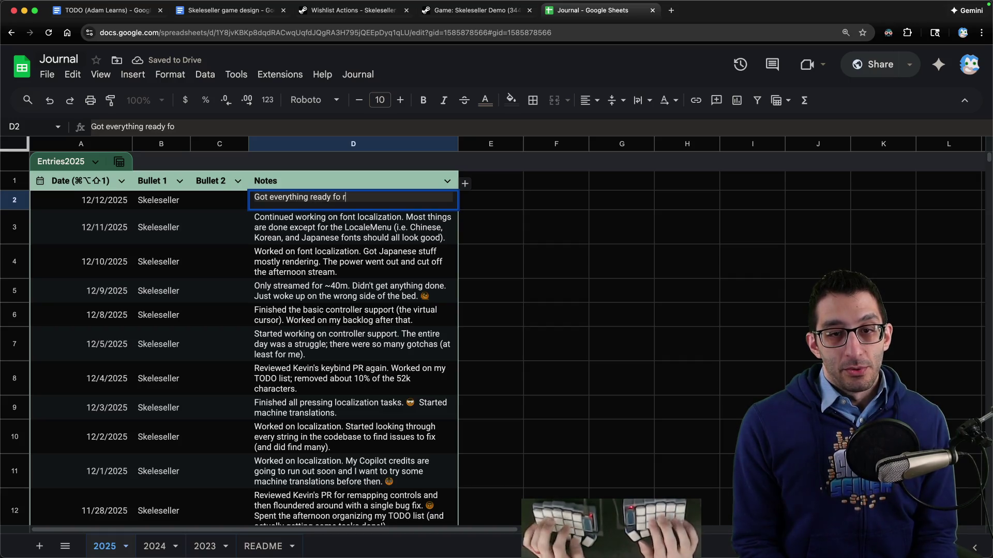
{"action": "type", "text": " a new demo "}
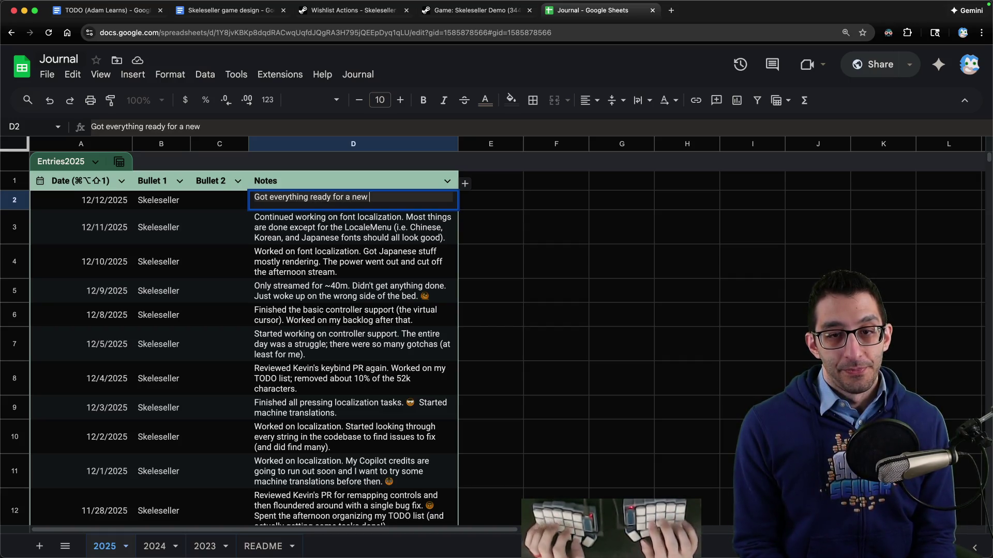
{"action": "type", "text": "release."}
{"action": "key", "text": "super+Return"}
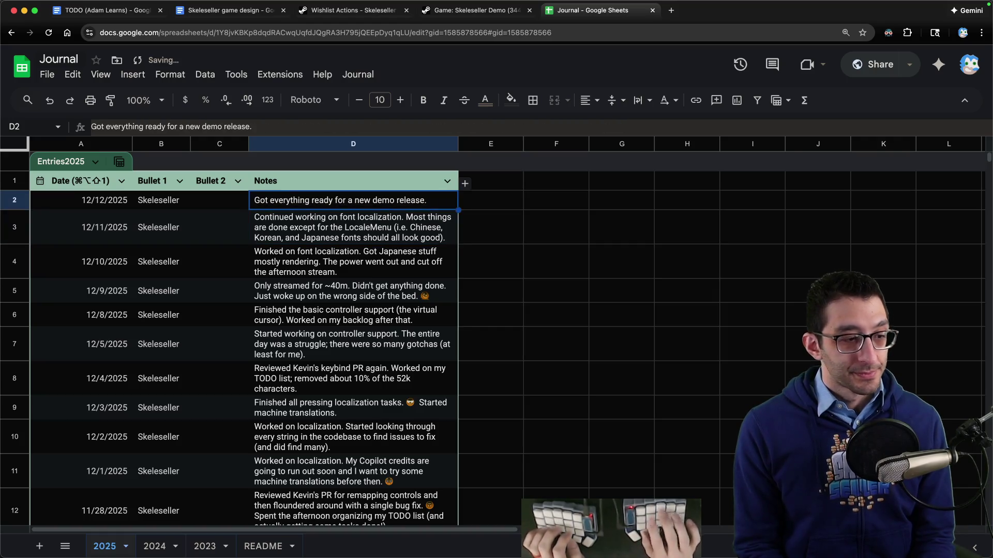
{"action": "key", "text": "super+1"}
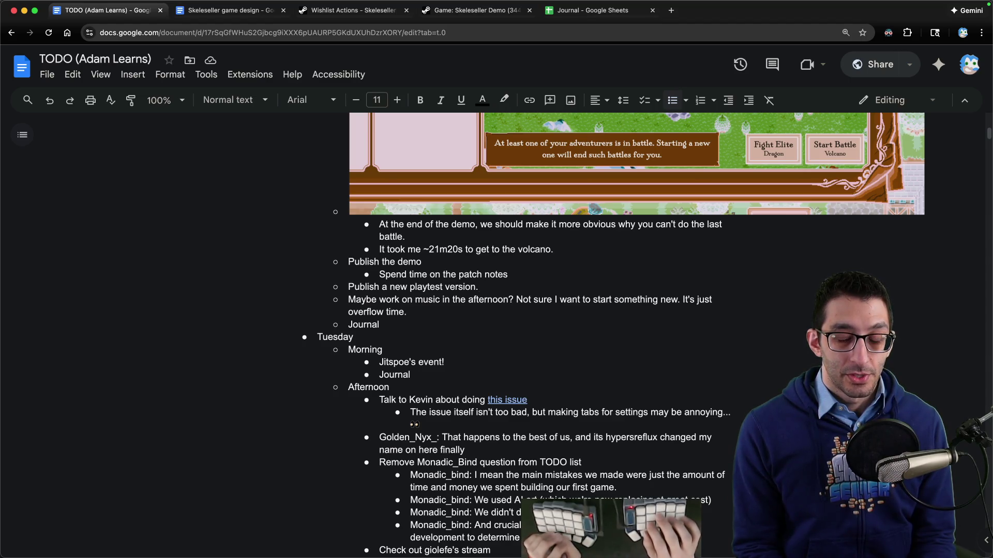
Insert 'Test on Steam Deck?' as a top-level Friday item below the 'Maybe work on music' bullet.
{"action": "key", "text": "alt+shift+Up"}
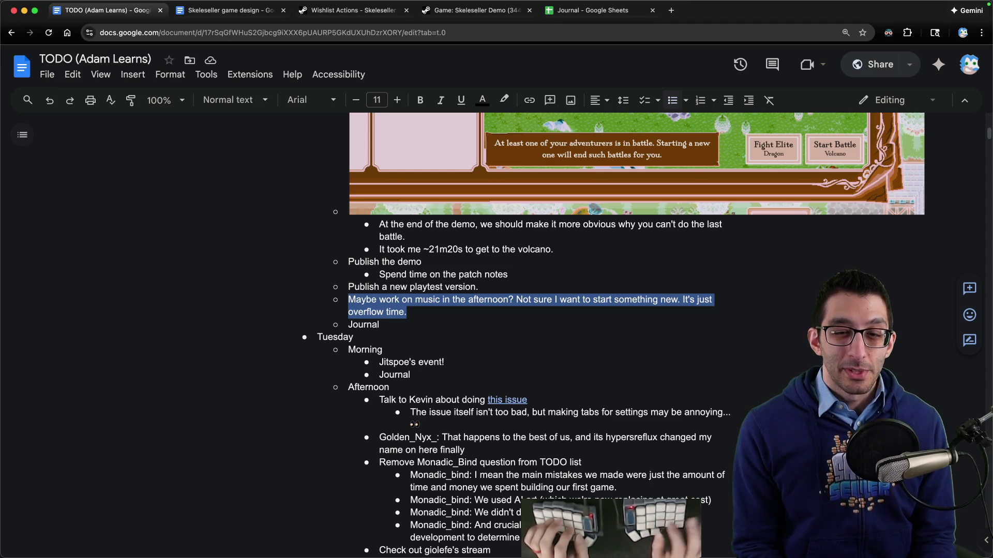
{"action": "mouse_move", "coordinate": [200, 2]}
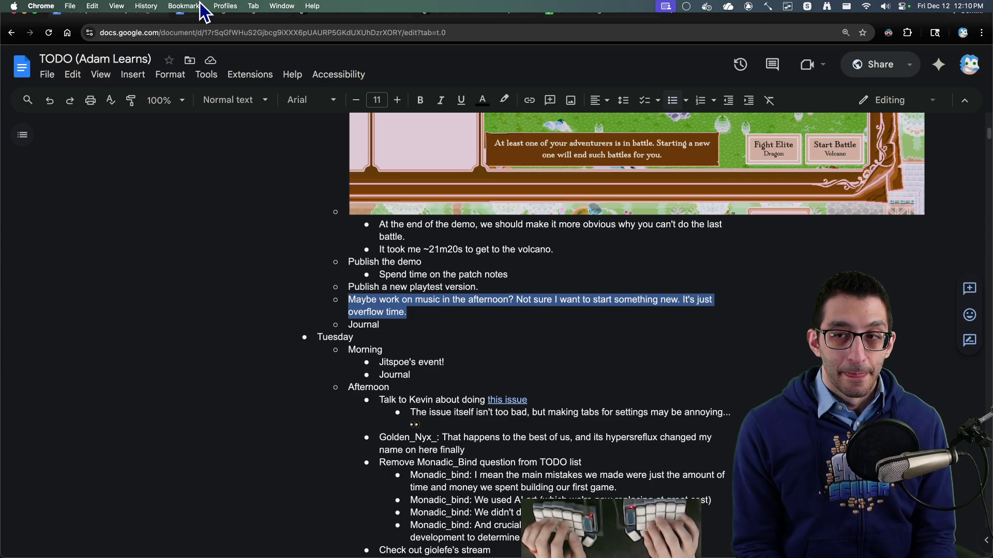
{"action": "key", "text": "Right"}
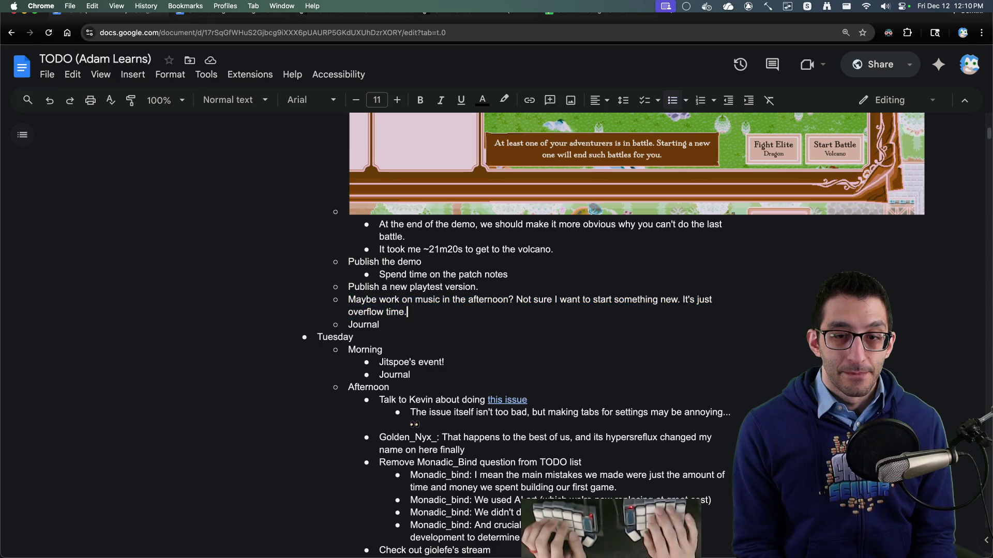
{"action": "key", "text": "Return"}
{"action": "key", "text": "Tab"}
{"action": "type", "text": "Test on Steam Deck?"}
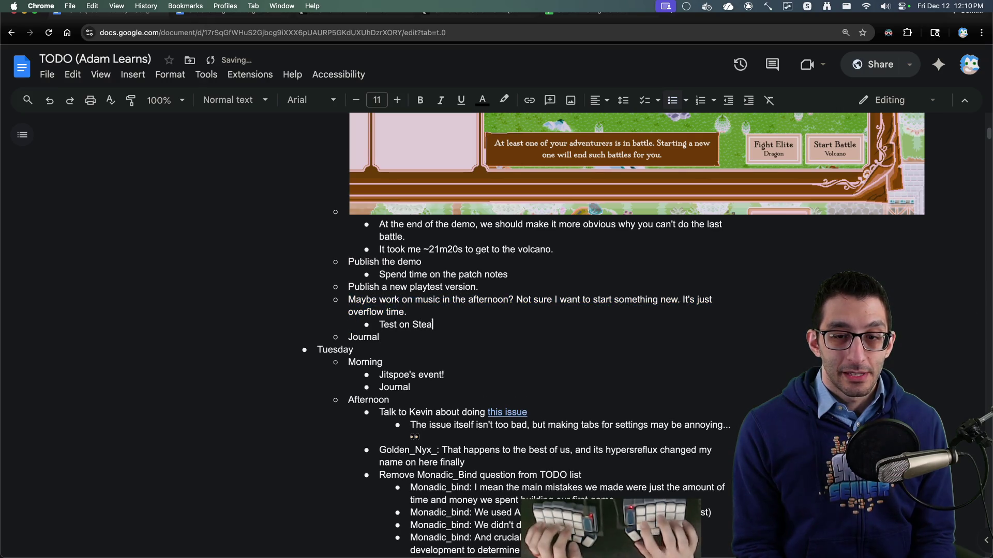
{"action": "key", "text": "Home"}
{"action": "key", "text": "shift+Tab"}
{"action": "key", "text": "shift+End"}
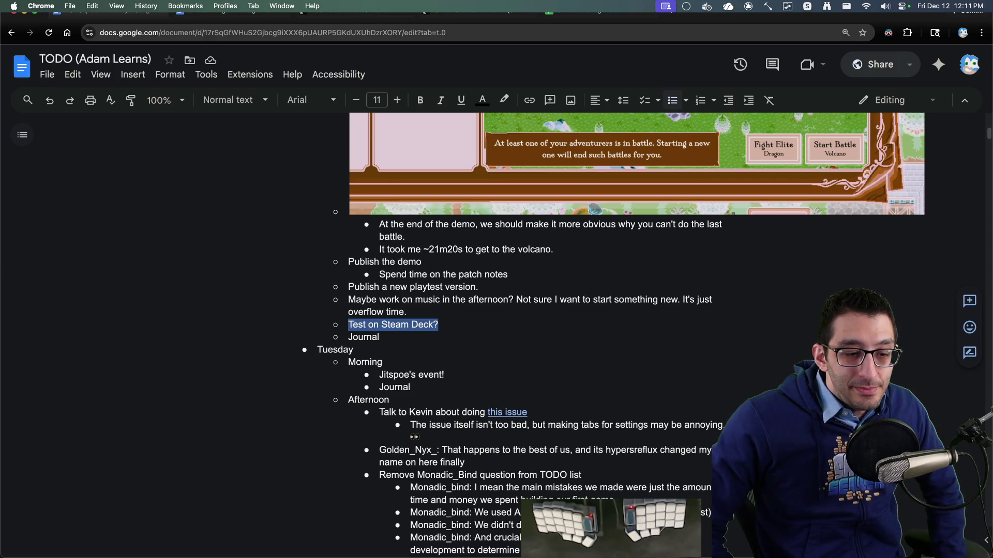
Remove the 'Make sure to merge Dark's PR with the new instances' line and its empty bullet from the backlog.
{"action": "scroll", "coordinate": [359, 181], "scroll_direction": "down", "scroll_amount": 5}
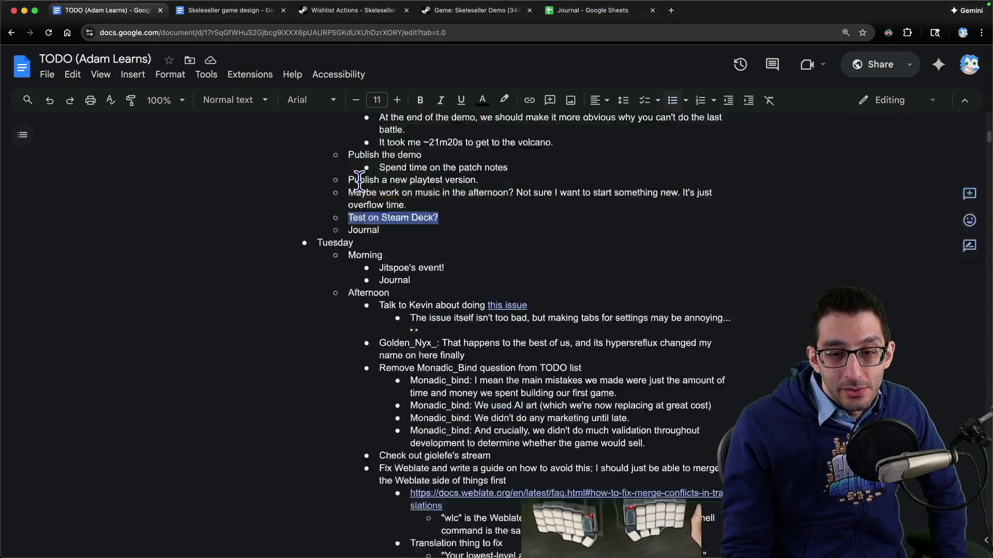
{"action": "scroll", "coordinate": [357, 188], "scroll_direction": "down", "scroll_amount": 12}
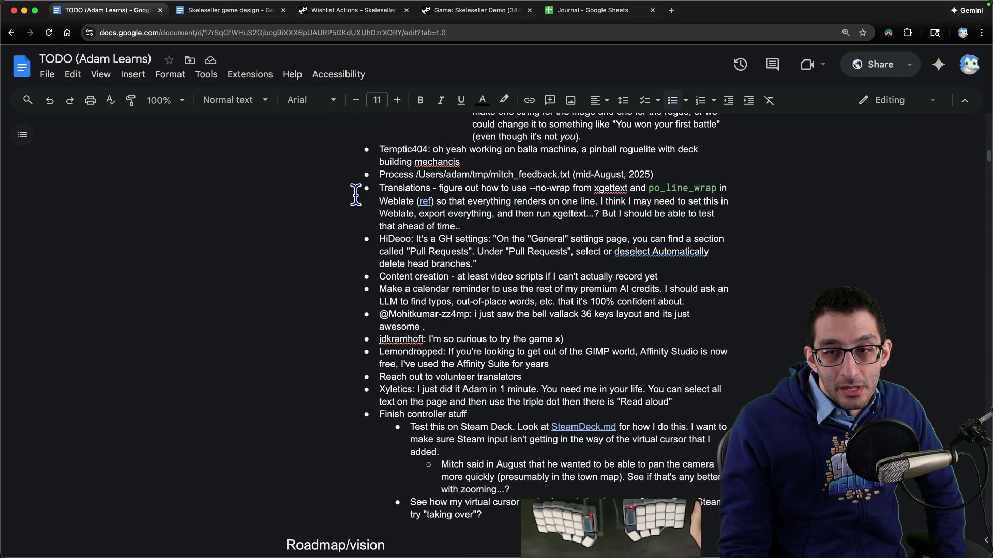
{"action": "scroll", "coordinate": [355, 195], "scroll_direction": "down", "scroll_amount": 8}
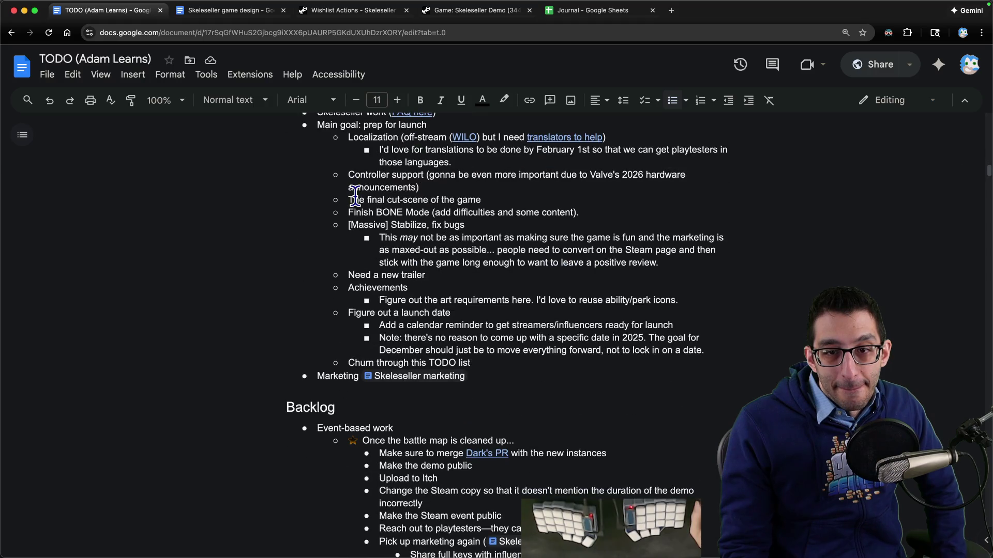
{"action": "scroll", "coordinate": [355, 196], "scroll_direction": "down", "scroll_amount": 8}
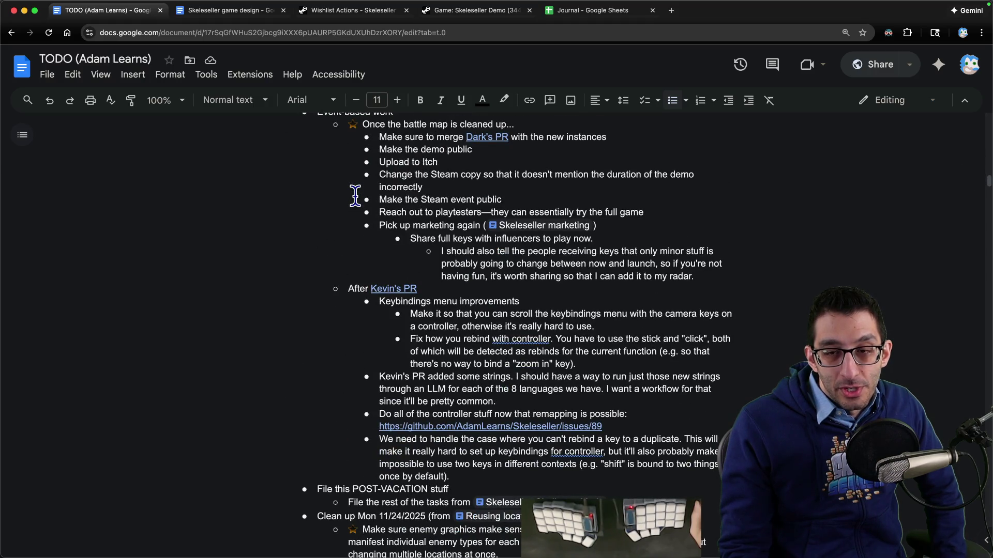
{"action": "scroll", "coordinate": [355, 195], "scroll_direction": "up", "scroll_amount": 1}
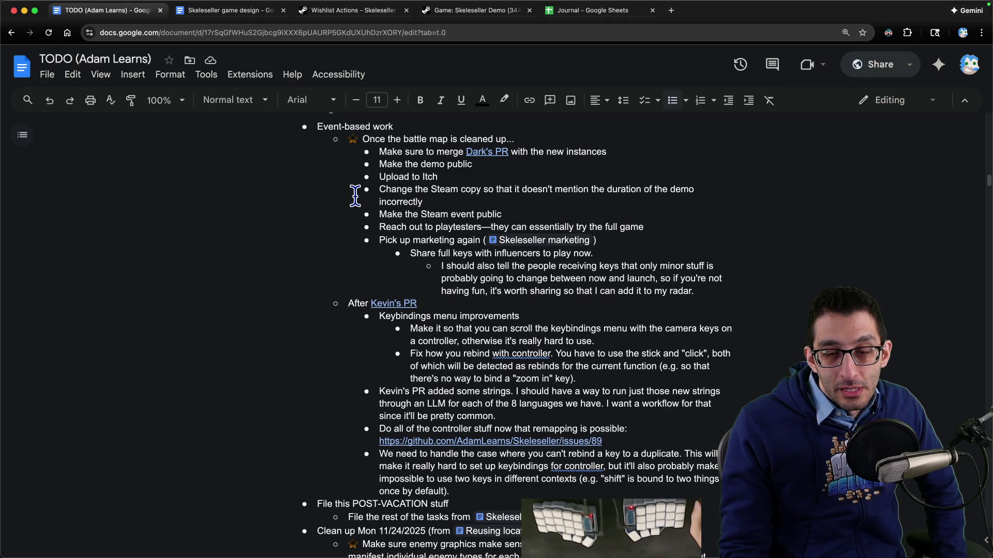
{"action": "triple_click", "coordinate": [442, 152]}
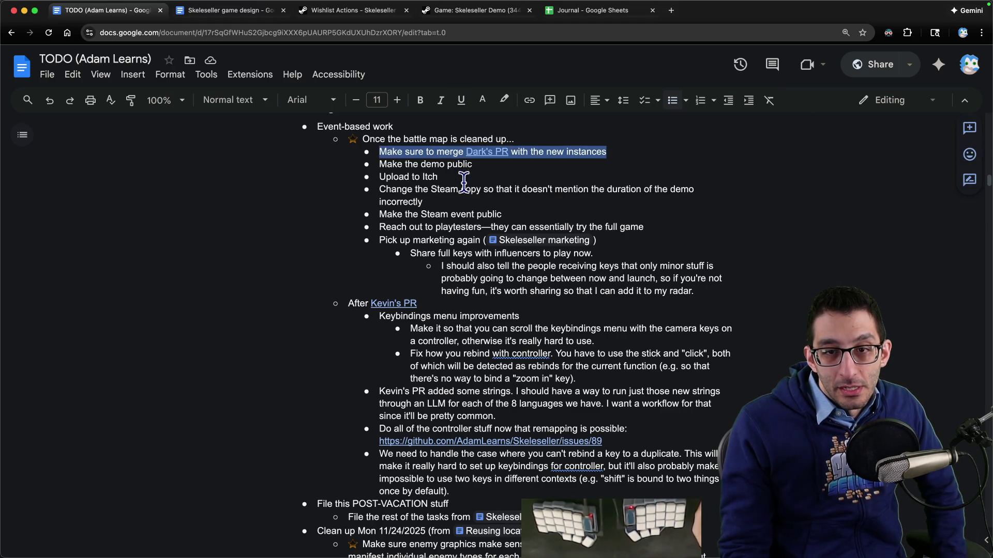
{"action": "key", "text": "BackSpace"}
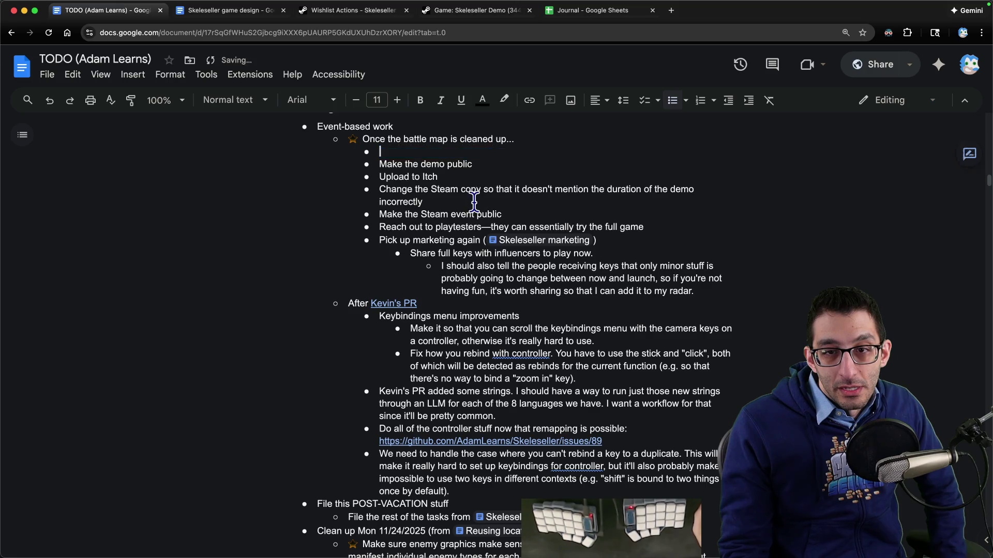
{"action": "key", "text": "BackSpace"}
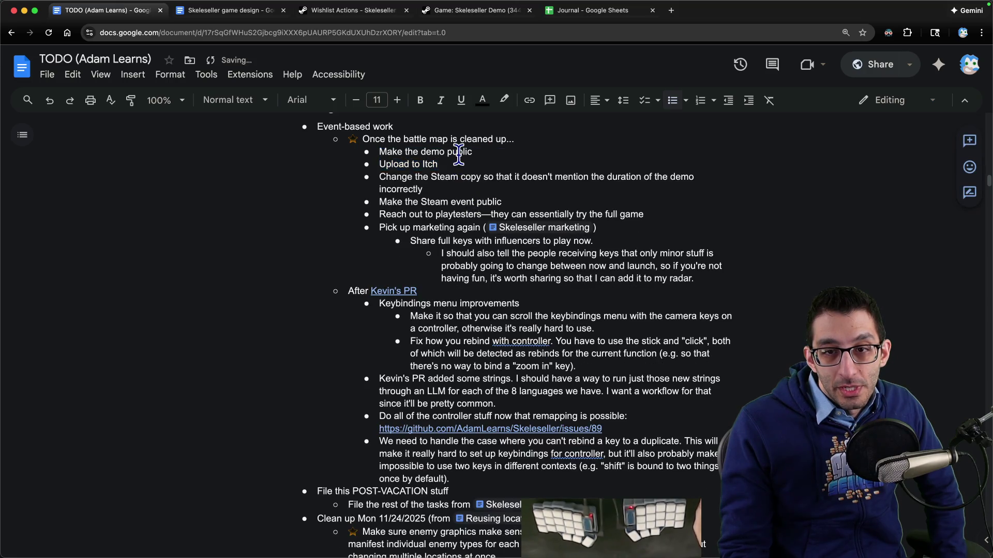
{"action": "scroll", "coordinate": [461, 165], "scroll_direction": "down", "scroll_amount": 15}
{"action": "scroll", "coordinate": [462, 165], "scroll_direction": "up", "scroll_amount": 20}
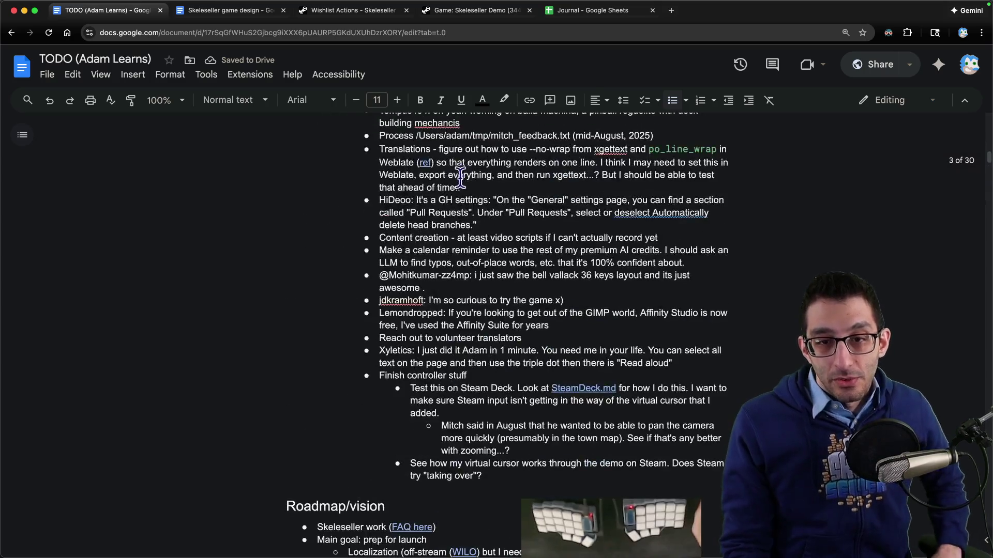
Add 'Update the Steam and Itch pages' and move it above the 'Maybe work on music' item.
{"action": "left_click", "coordinate": [468, 350]}
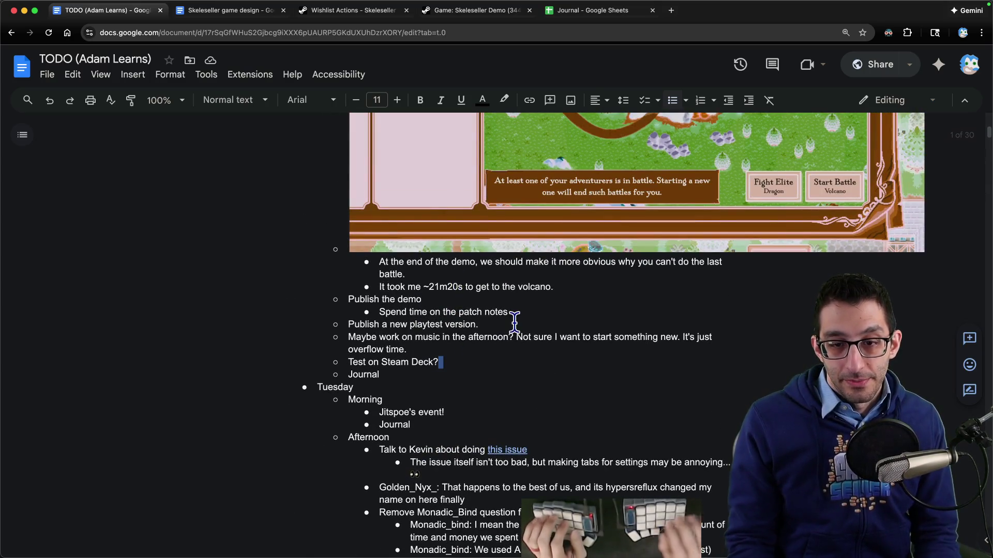
{"action": "key", "text": "Return"}
{"action": "type", "text": "Update the Steam and Itch page"}
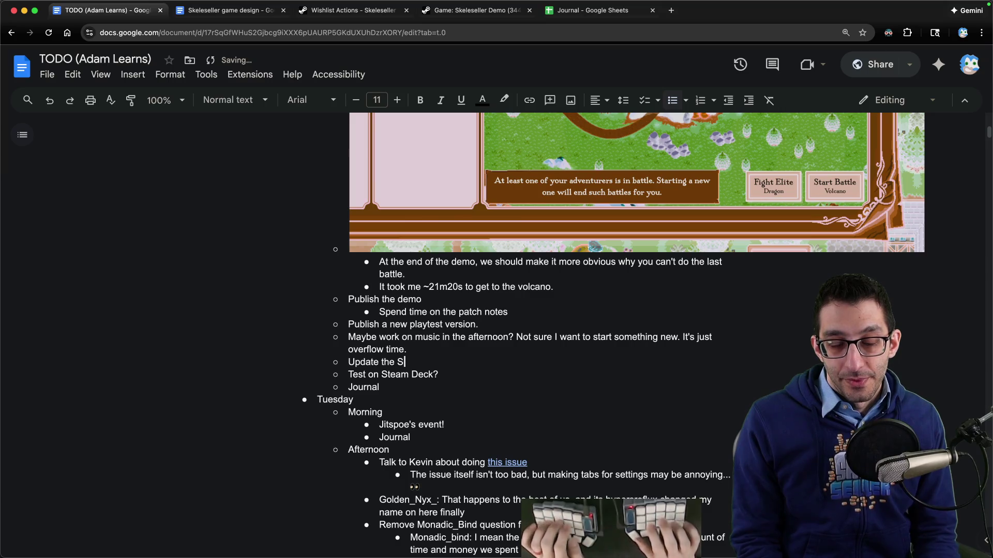
{"action": "type", "text": "s"}
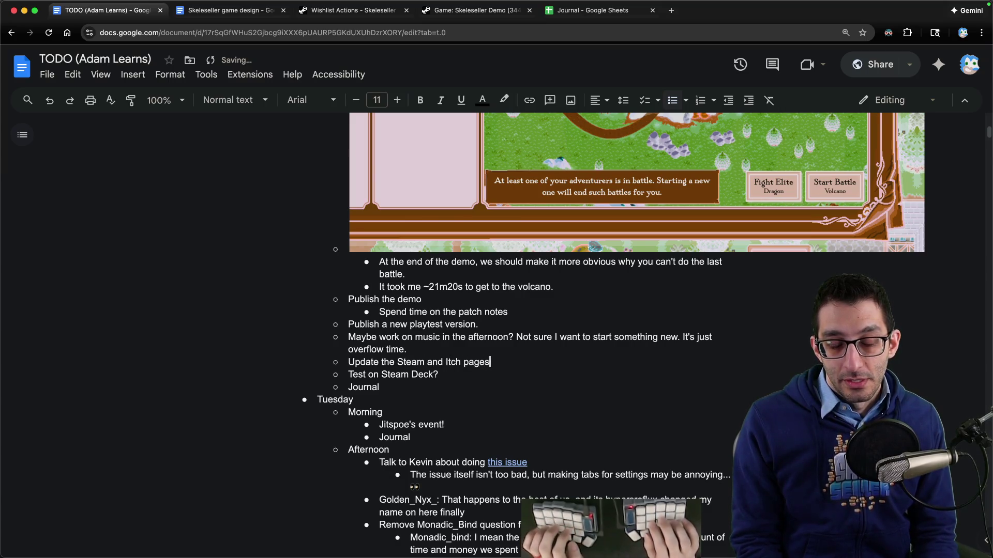
{"action": "key", "text": "ctrl+shift+Up"}
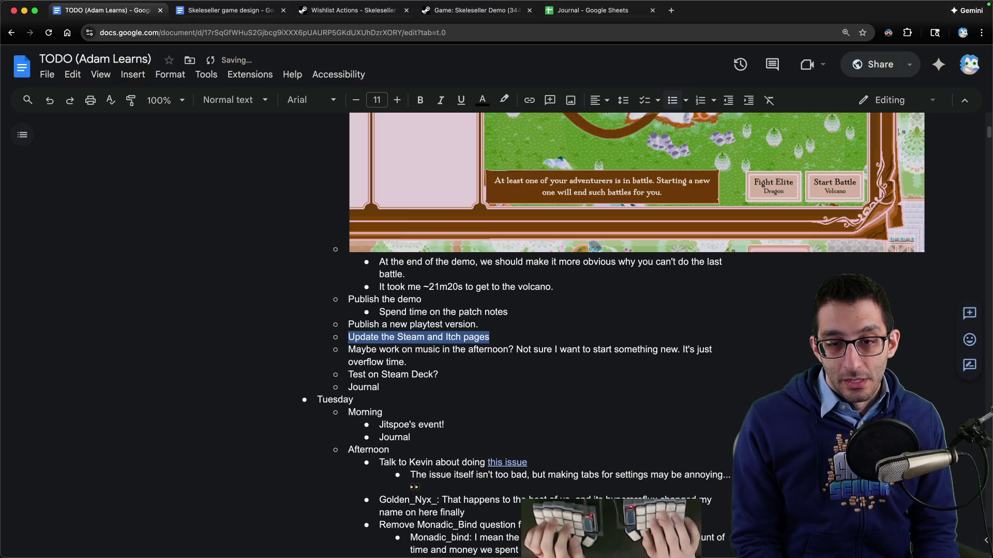
Start a 'We need' sub-bullet under the new task, then undo it.
{"action": "key", "text": "End"}
{"action": "key", "text": "Return"}
{"action": "key", "text": "Tab"}
{"action": "type", "text": "We need"}
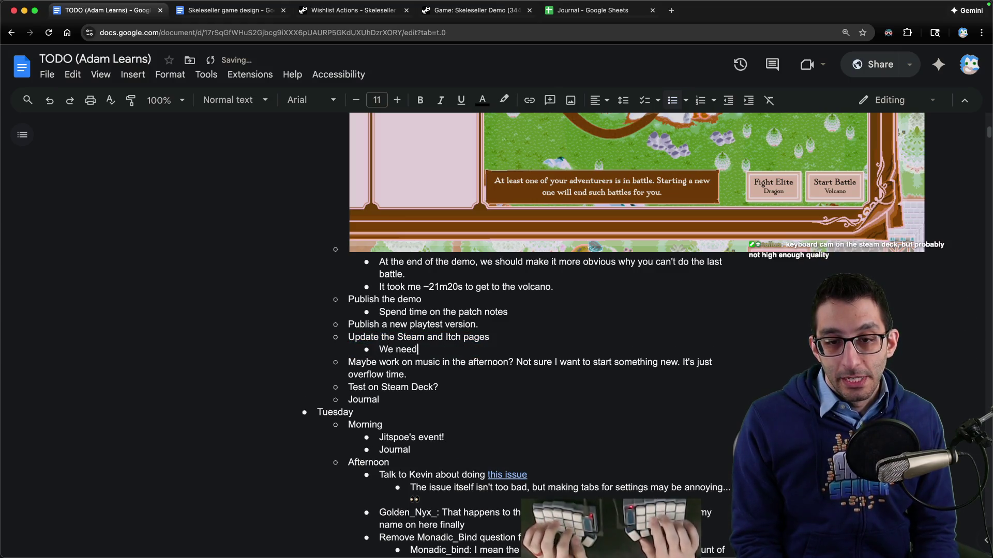
{"action": "key", "text": "ctrl+z"}
{"action": "key", "text": "ctrl+z"}
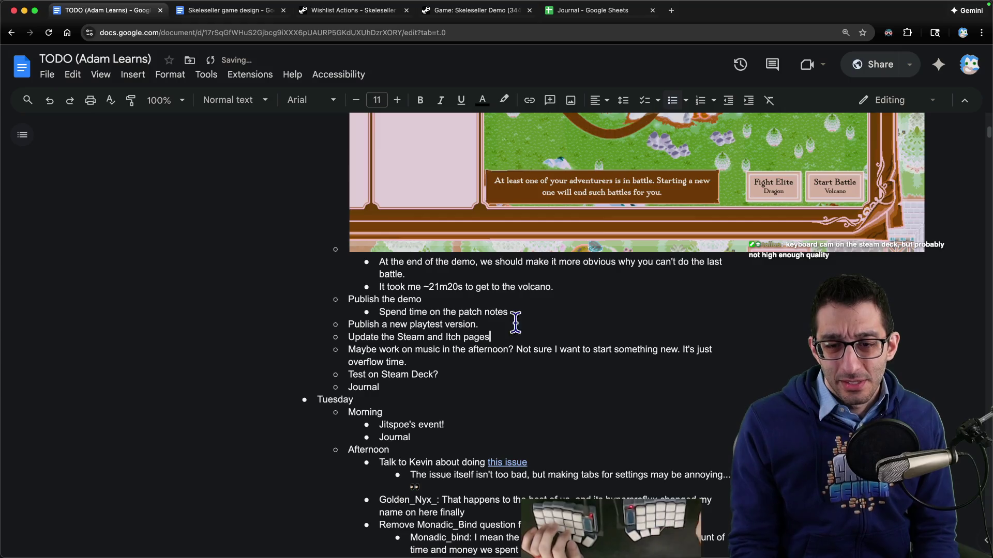
{"action": "scroll", "coordinate": [511, 359], "scroll_direction": "down", "scroll_amount": 15}
{"action": "scroll", "coordinate": [510, 358], "scroll_direction": "down", "scroll_amount": 15}
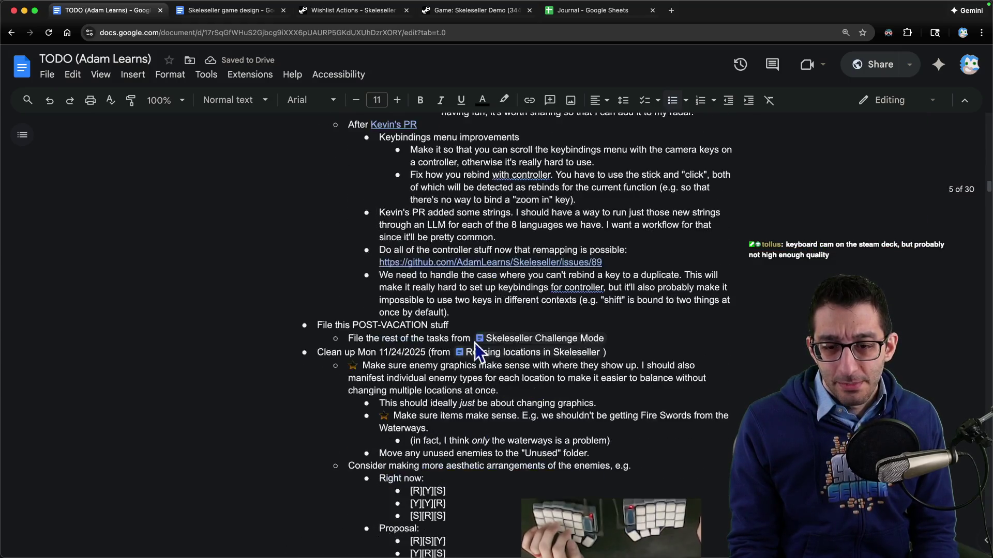
{"action": "scroll", "coordinate": [462, 336], "scroll_direction": "up", "scroll_amount": 4}
{"action": "scroll", "coordinate": [462, 337], "scroll_direction": "up", "scroll_amount": 1}
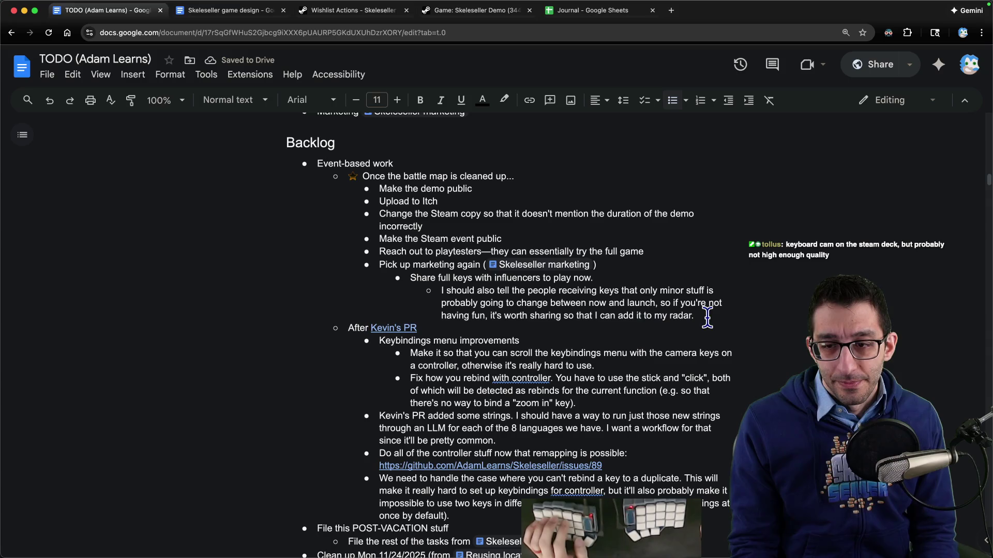
Cut the battle-map demo-release sub-bullets out of the backlog.
{"action": "left_click_drag", "start_coordinate": [706, 317], "coordinate": [721, 177]}
{"action": "key", "text": "ctrl+x"}
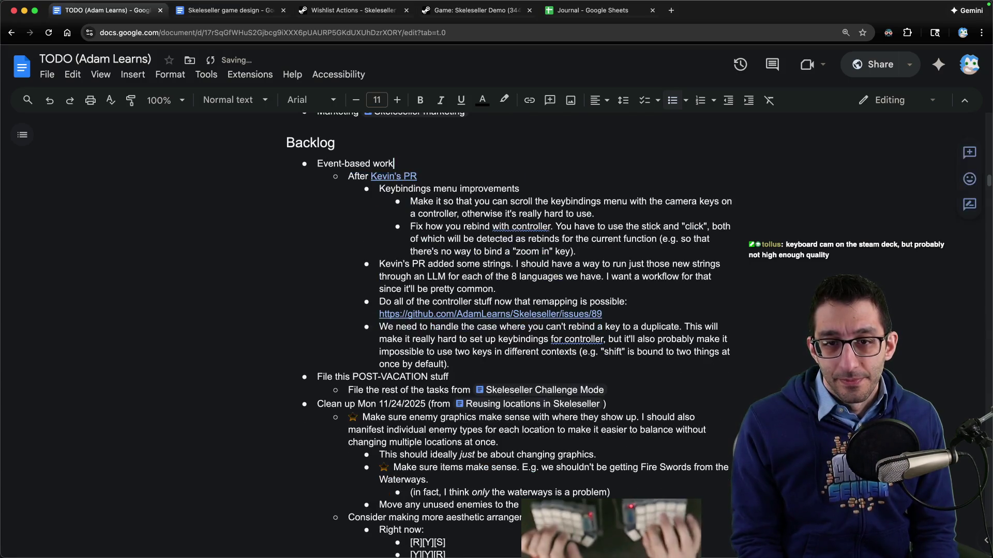
{"action": "scroll", "coordinate": [412, 212], "scroll_direction": "up", "scroll_amount": 20}
{"action": "scroll", "coordinate": [412, 212], "scroll_direction": "up", "scroll_amount": 6}
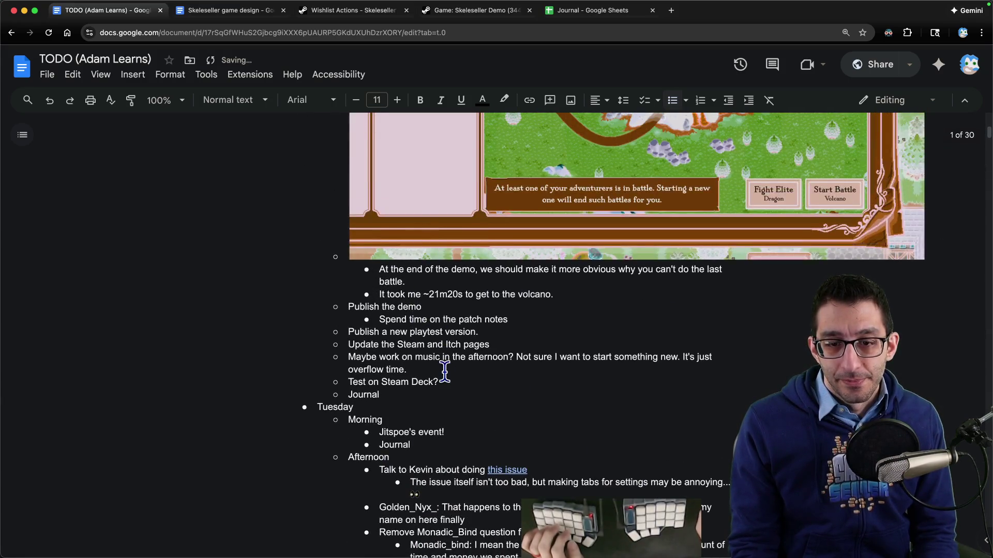
Paste the demo-release tasks over the Steam and Itch line, outdent them, and delete the empty line.
{"action": "left_click", "coordinate": [407, 357]}
{"action": "key", "text": "Home"}
{"action": "key", "text": "shift+Up"}
{"action": "key", "text": "ctrl+v"}
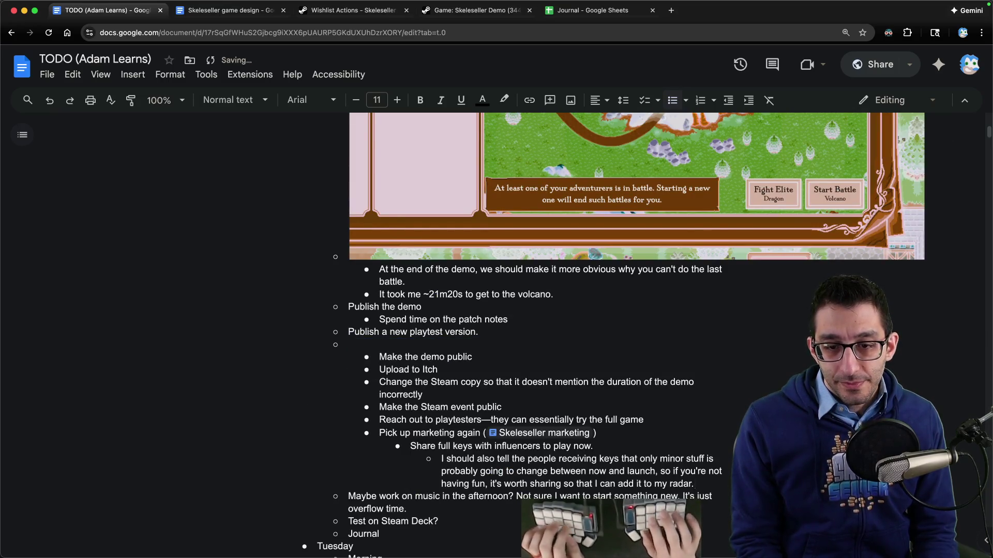
{"action": "key", "text": "shift+Up"}
{"action": "key", "text": "shift+Up"}
{"action": "key", "text": "shift+Up"}
{"action": "key", "text": "shift+Tab"}
{"action": "key", "text": "Up"}
{"action": "key", "text": "BackSpace"}
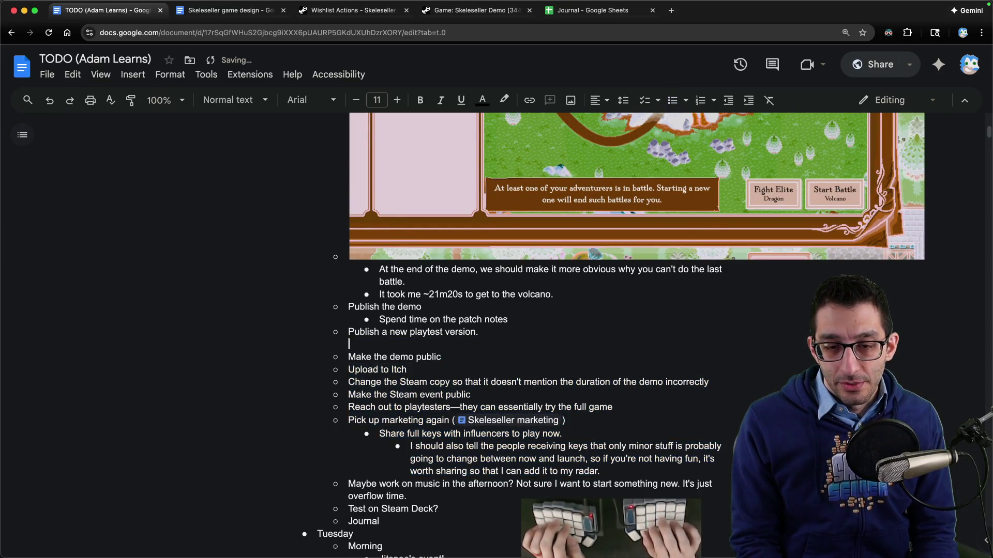
{"action": "key", "text": "BackSpace"}
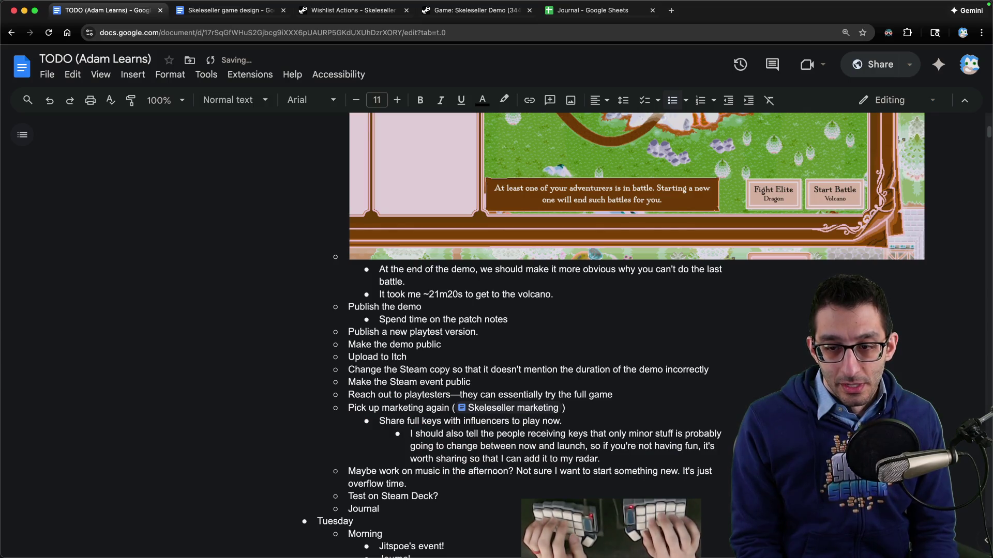
Change 'Make the Steam event public' to 'Make the Steam patch notes public'.
{"action": "left_click", "coordinate": [471, 382]}
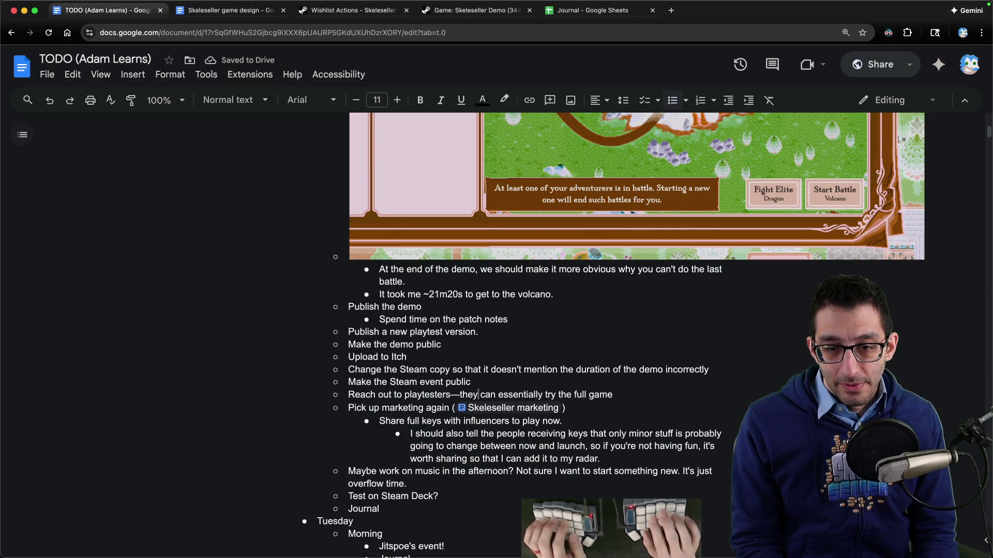
{"action": "key", "text": "super+shift+Left"}
{"action": "key", "text": "Right"}
{"action": "key", "text": "alt+Left"}
{"action": "key", "text": "alt+shift+Left"}
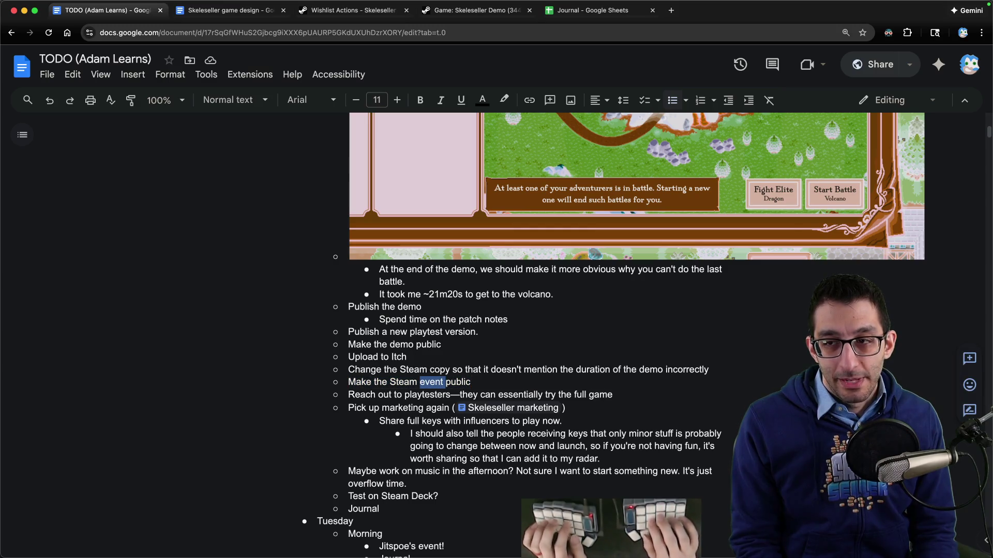
{"action": "type", "text": "patch notes"}
Select the playtesters outreach and 'Pick up marketing again' tasks in turn to review them.
{"action": "key", "text": "Down"}
{"action": "key", "text": "super+Left"}
{"action": "key", "text": "super+shift+Right"}
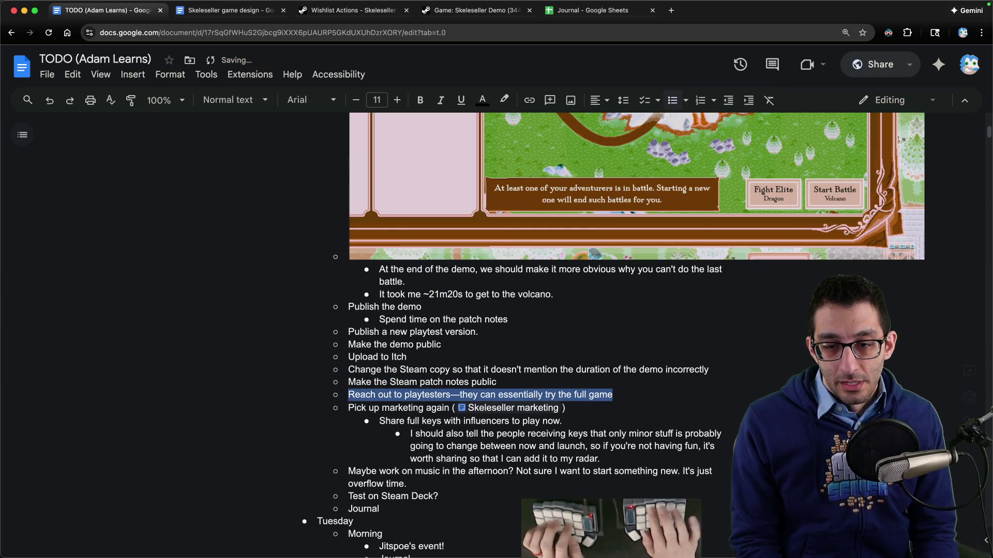
{"action": "key", "text": "Down"}
{"action": "key", "text": "super+Left"}
{"action": "key", "text": "super+shift+Right"}
{"action": "key", "text": "Down"}
{"action": "key", "text": "Down"}
{"action": "key", "text": "Down"}
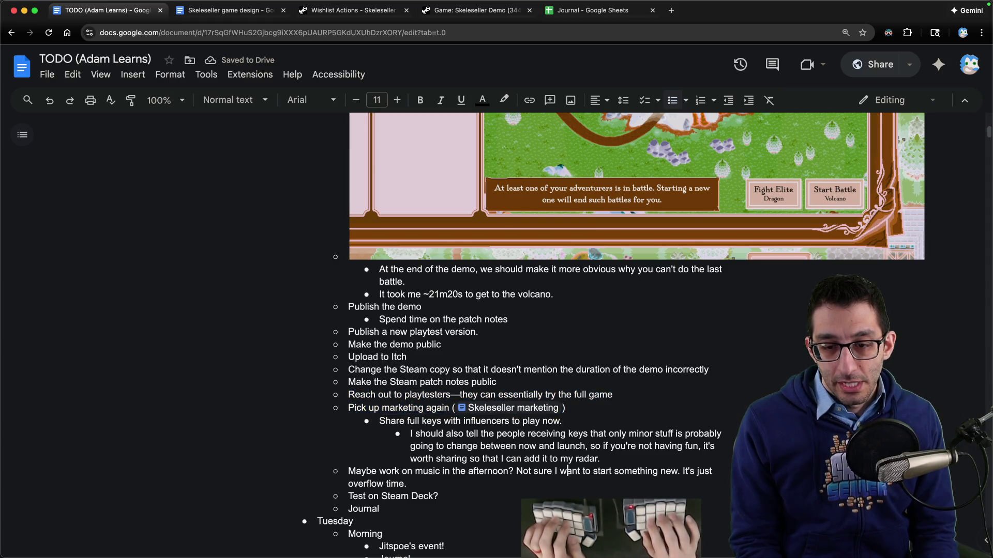